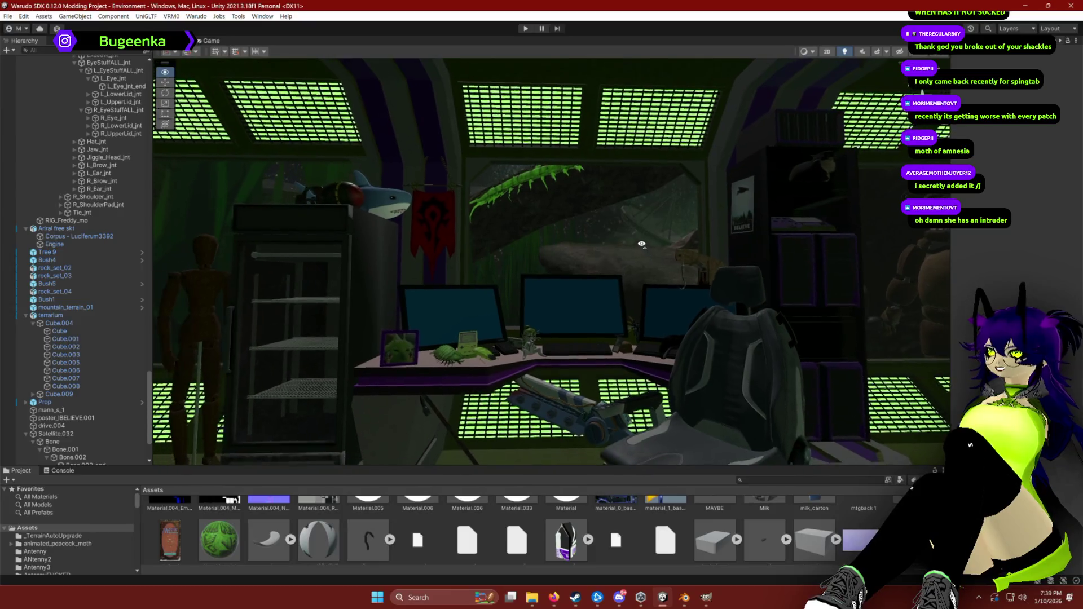
Step: Light the sci-fi room in the Scene view with its own scene lighting instead of the dark preview
left_click(846, 51)
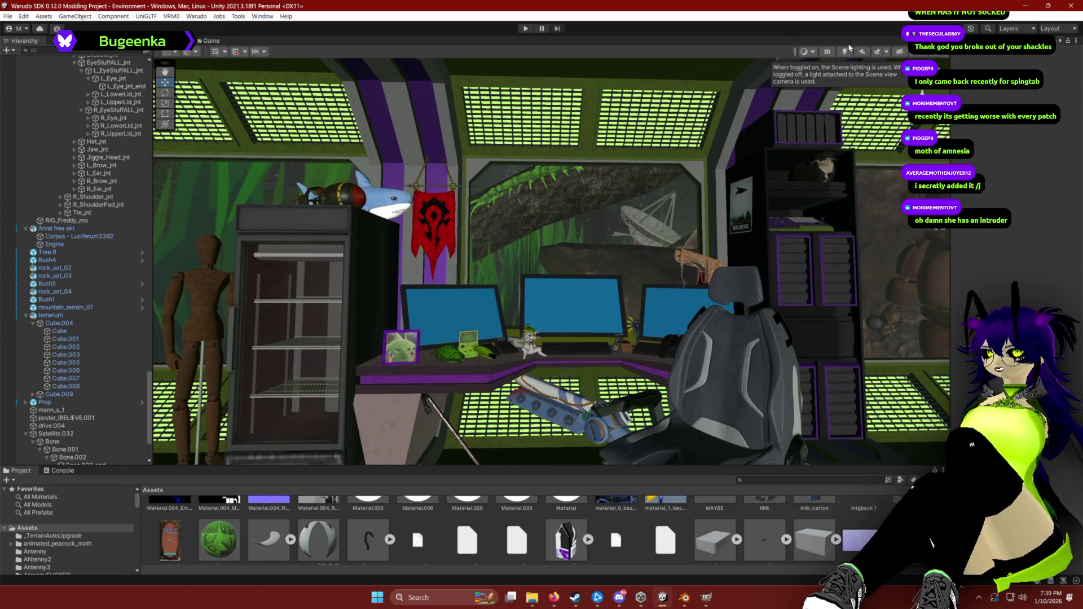
left_click(845, 52)
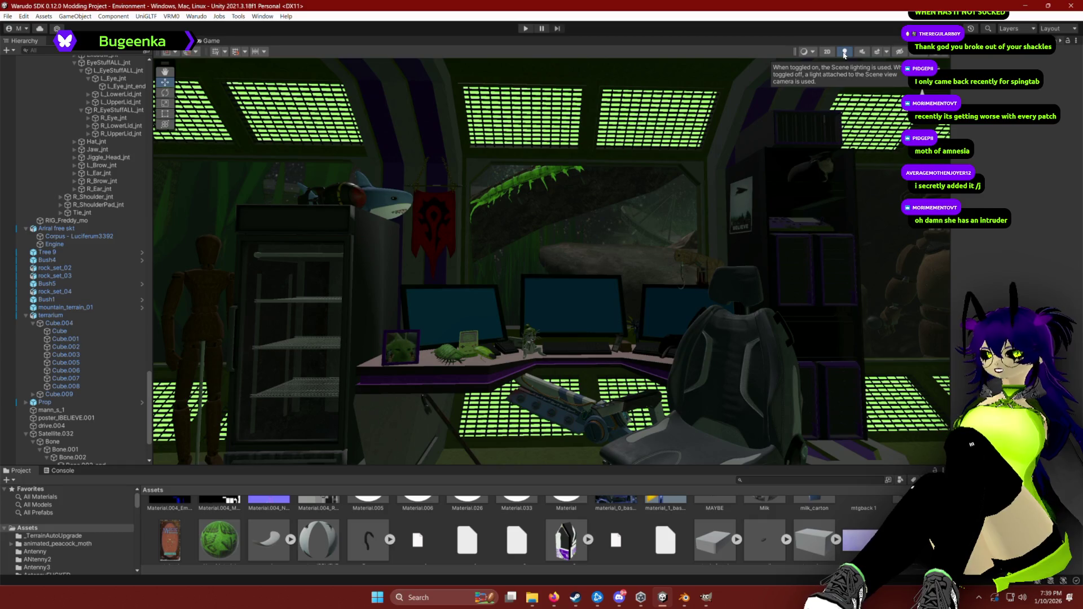
left_click(845, 52)
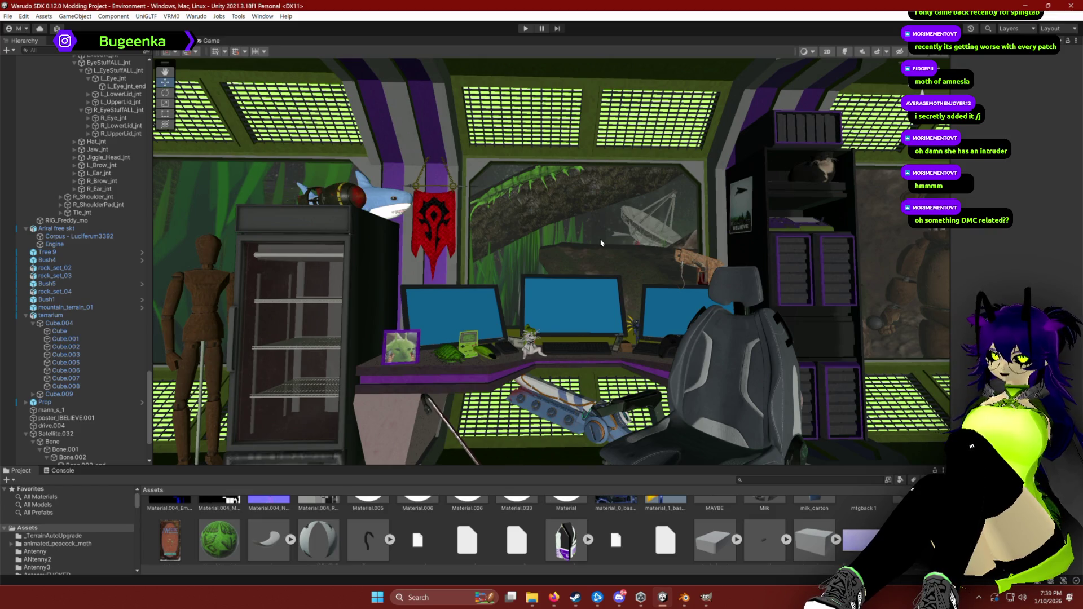
Step: Search Google in a new Firefox tab for 'shirtless dante 3d model'
key("alt+Tab")
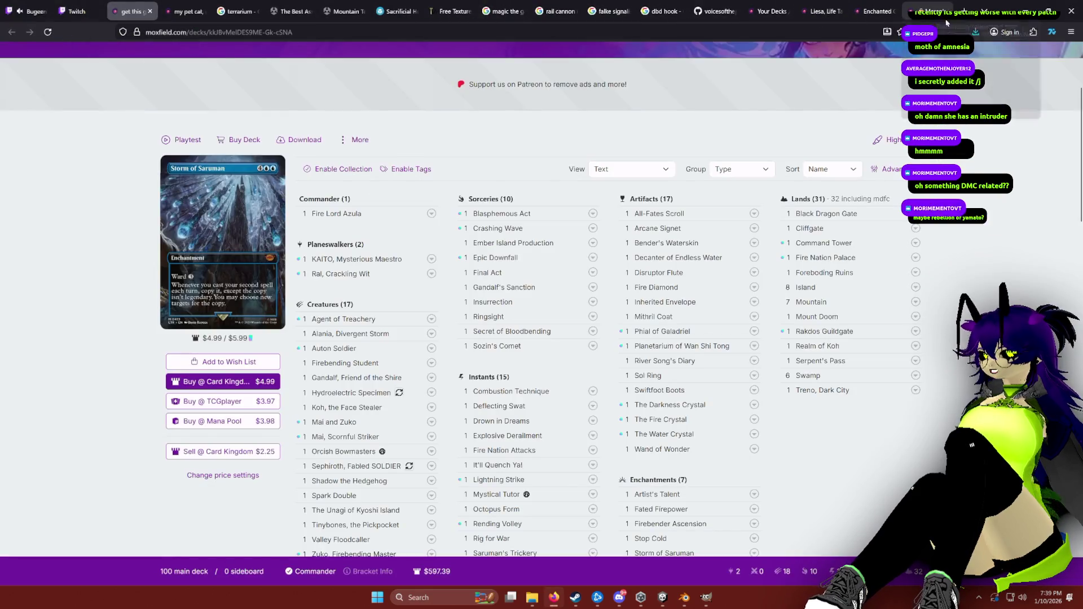
key("ctrl+t")
type("shirtle")
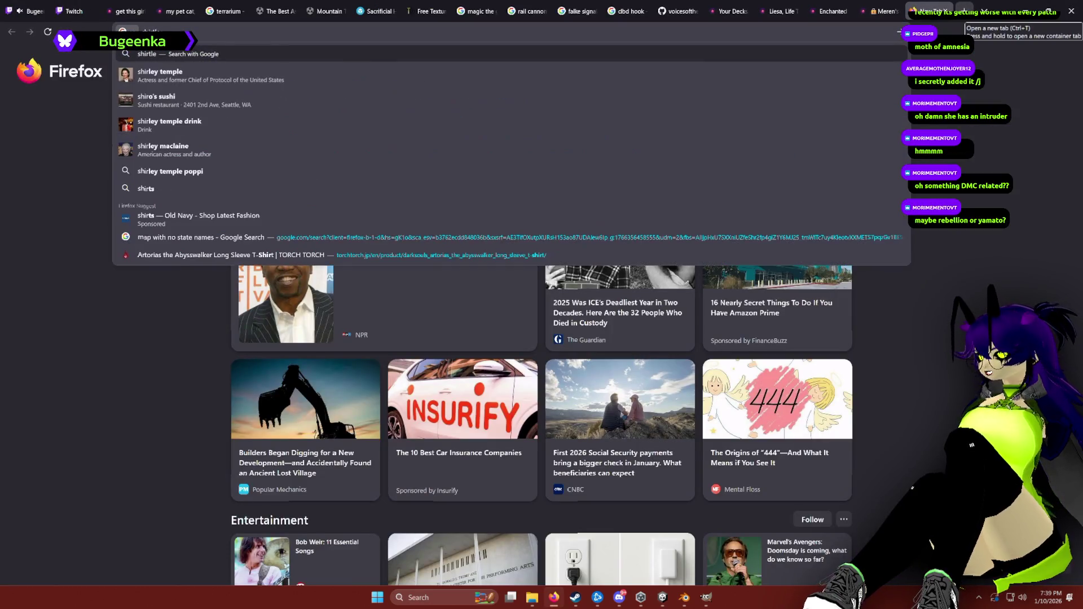
type("ss dante 3d model")
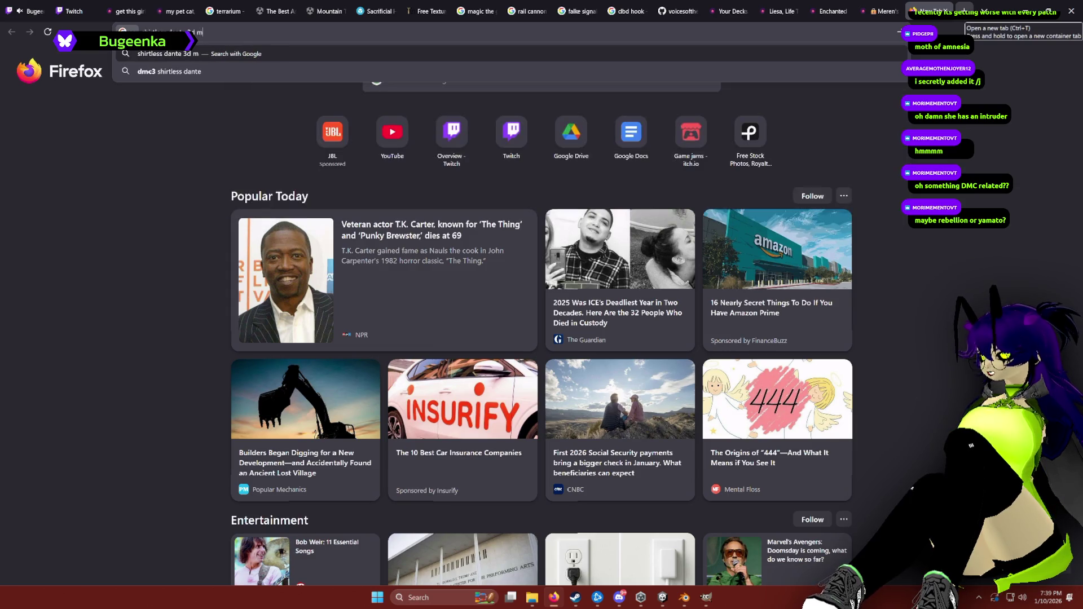
key("Return")
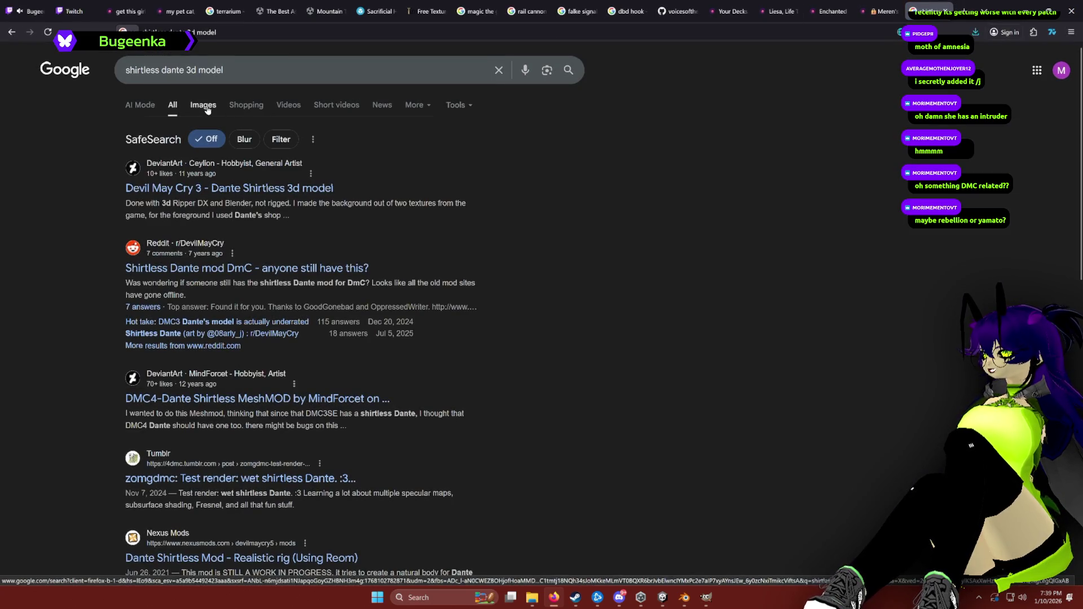
Step: Switch between Images and All results, open the Sketchfab Dante model page, then return to Unity
left_click(217, 105)
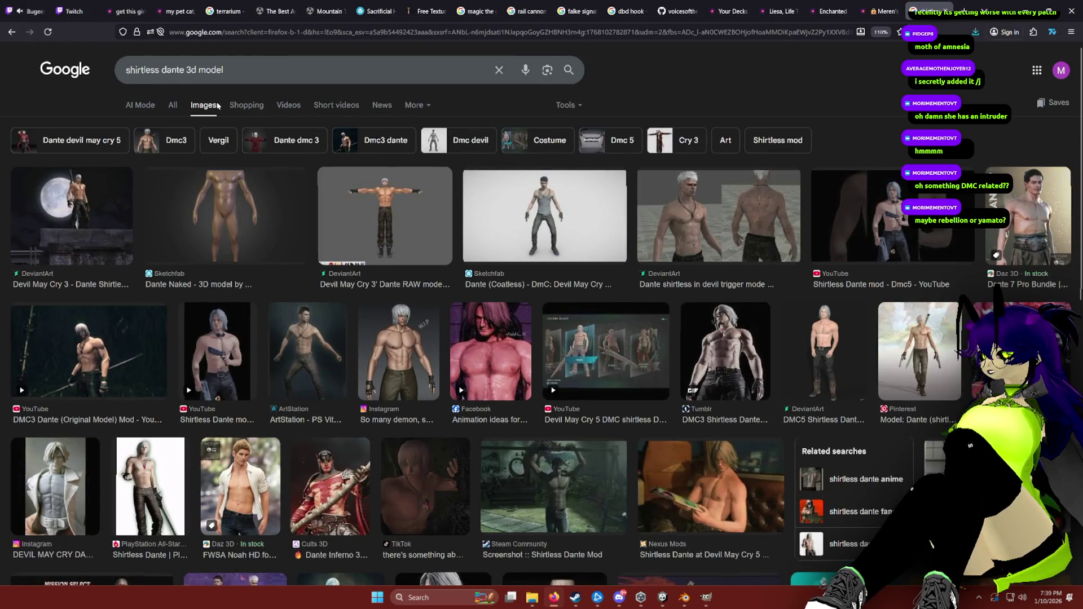
left_click(173, 108)
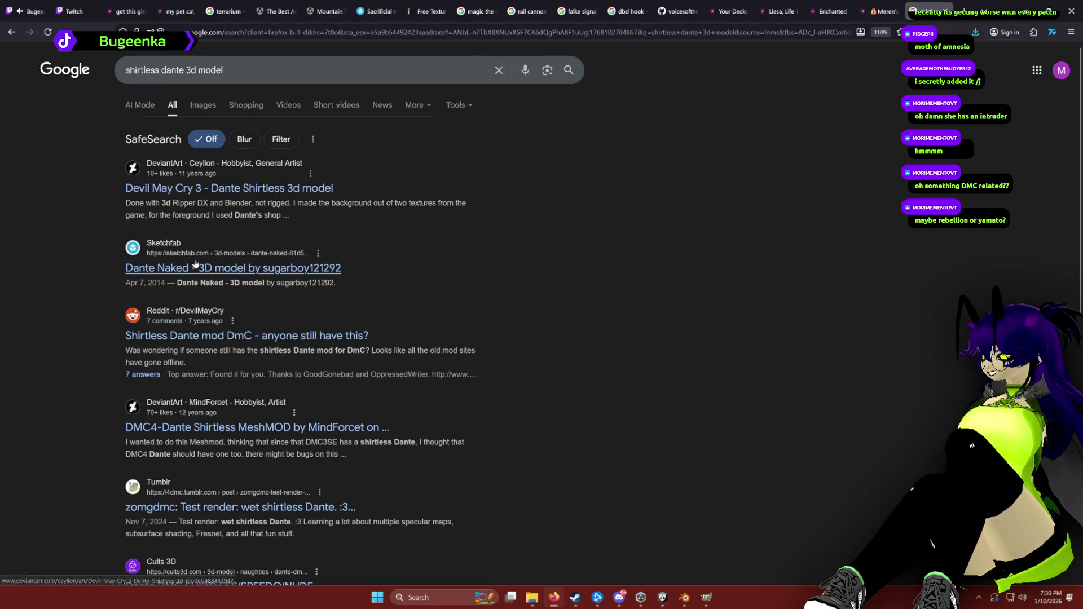
left_click(186, 269)
mouse_move(555, 17)
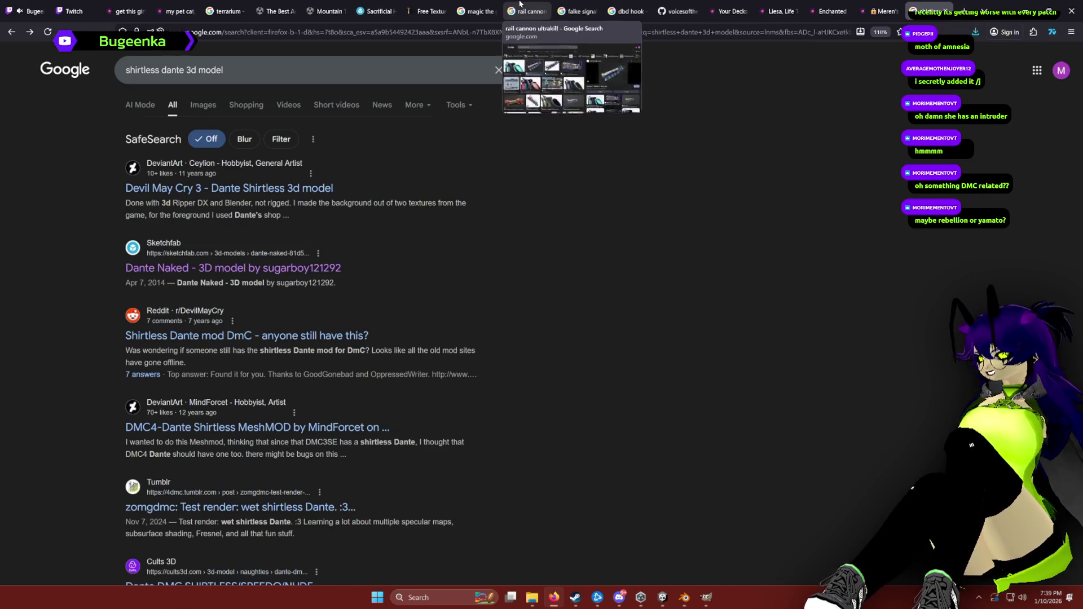
left_click(663, 597)
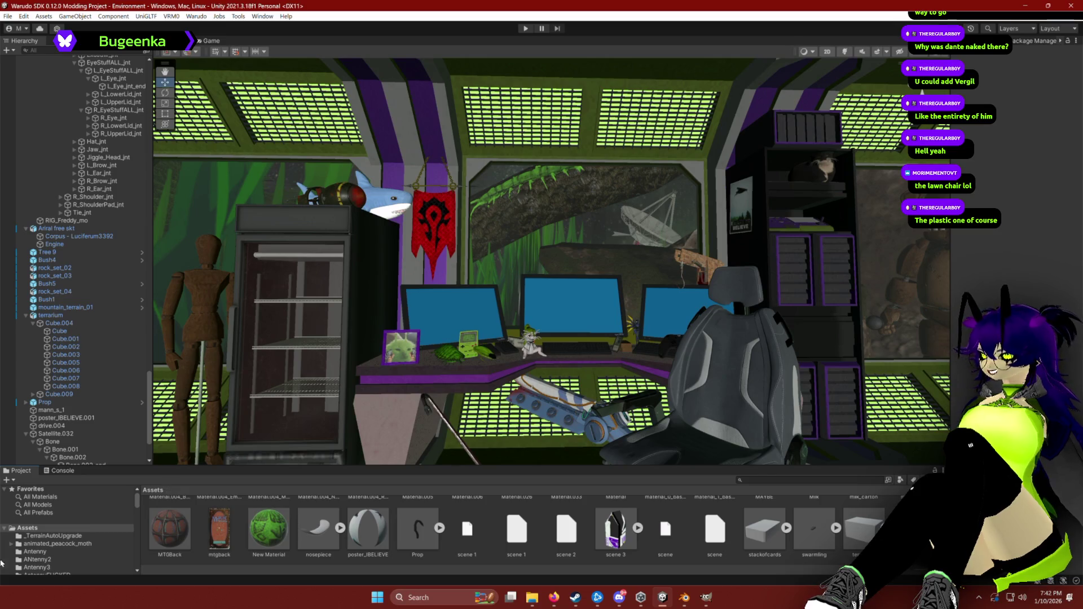
Step: Drag rebellion_low from the rebellion-sword source folder into the scene above the left monitor
left_click(29, 528)
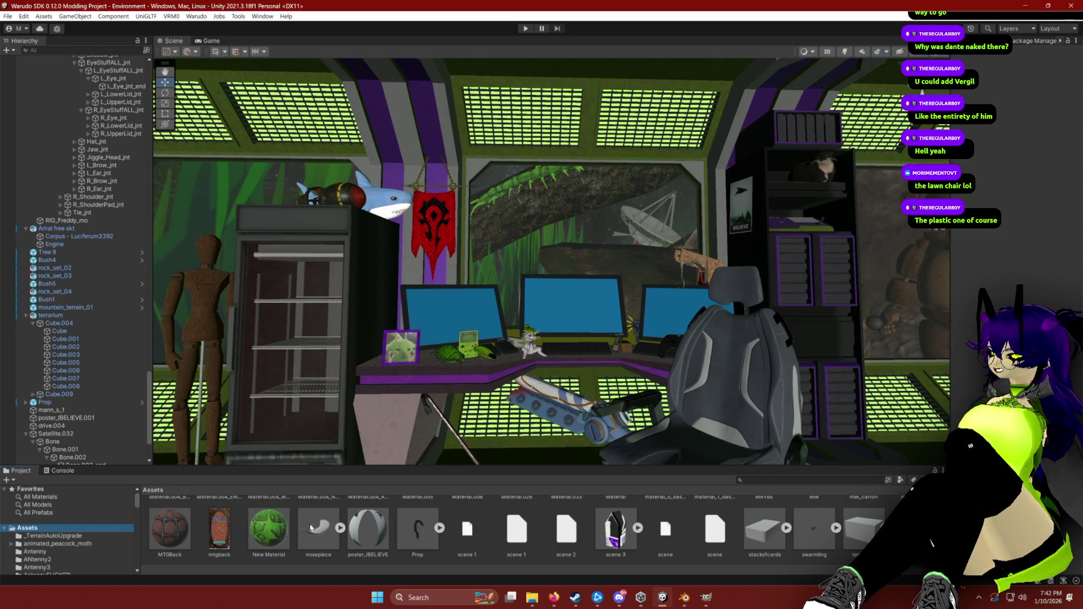
left_click_drag(506, 465, 507, 379)
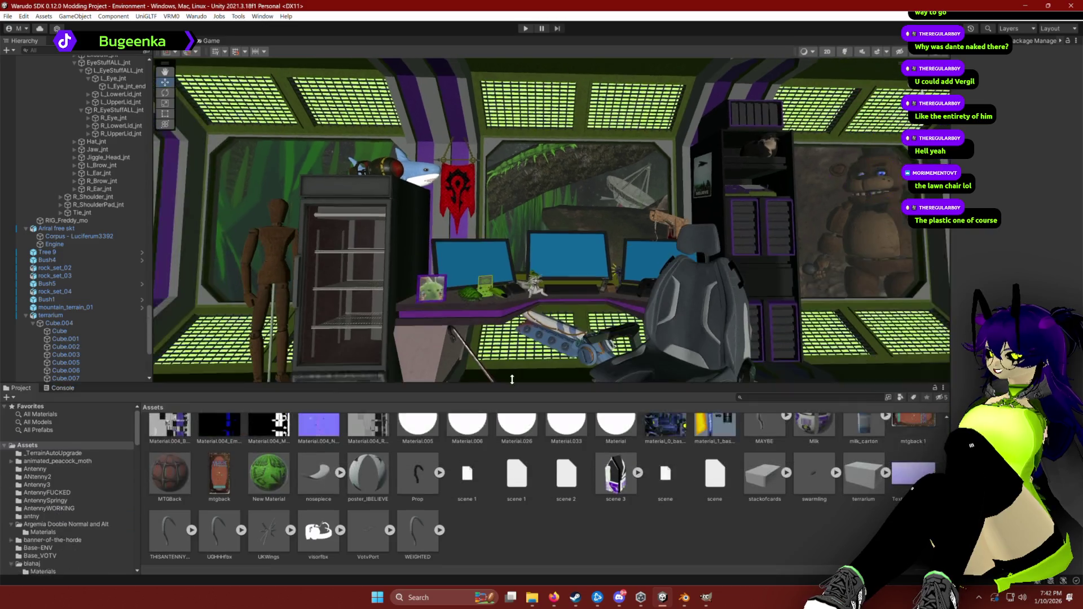
scroll(509, 507, "up", 5)
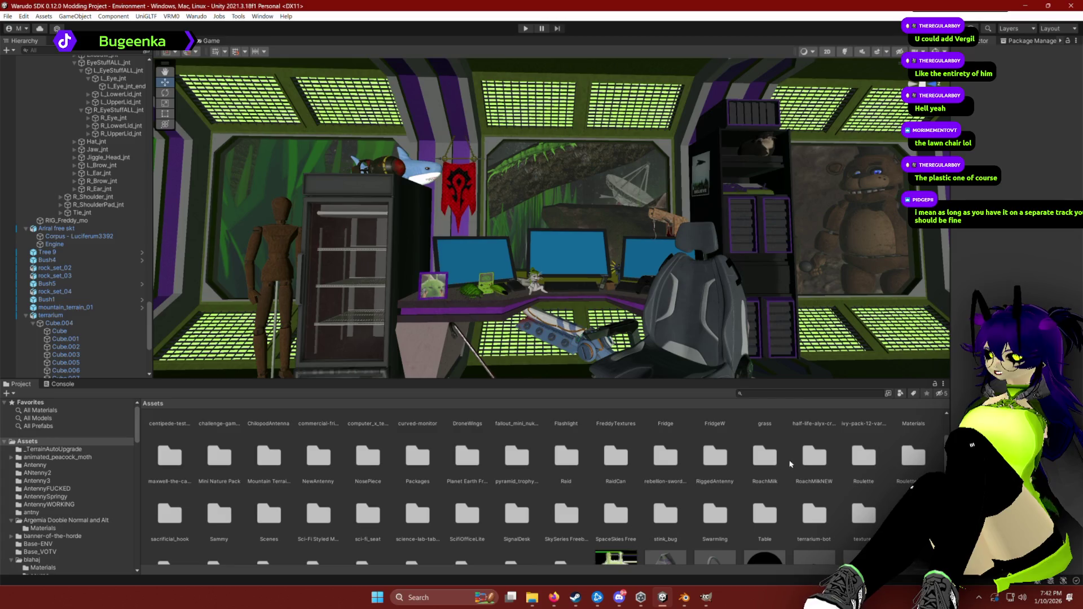
double_click(666, 456)
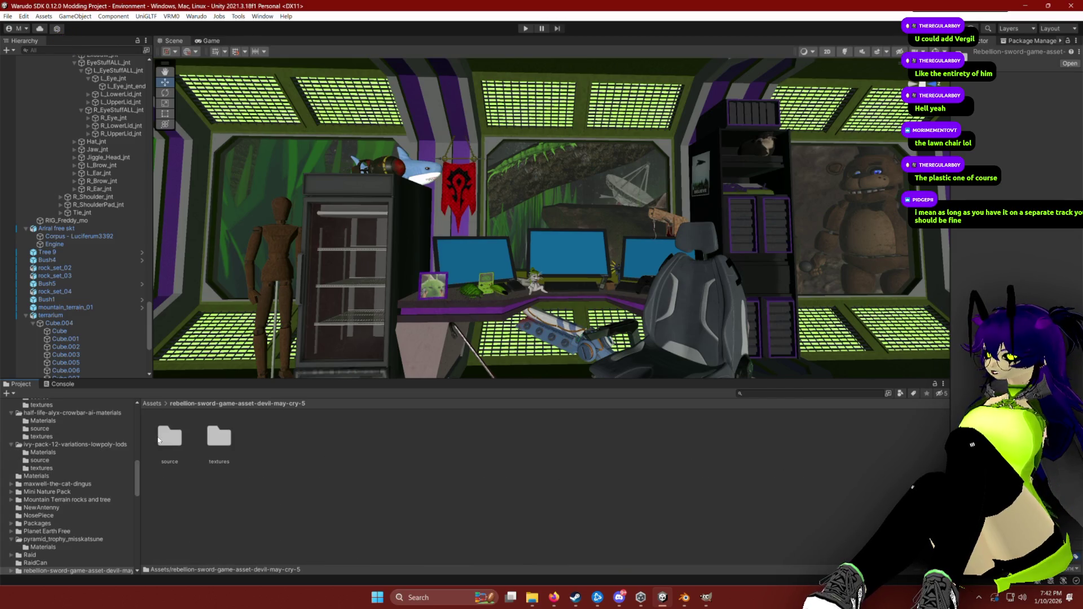
double_click(160, 440)
mouse_move(169, 438)
left_mouse_down()
mouse_move(469, 248)
mouse_move(483, 254)
left_mouse_up()
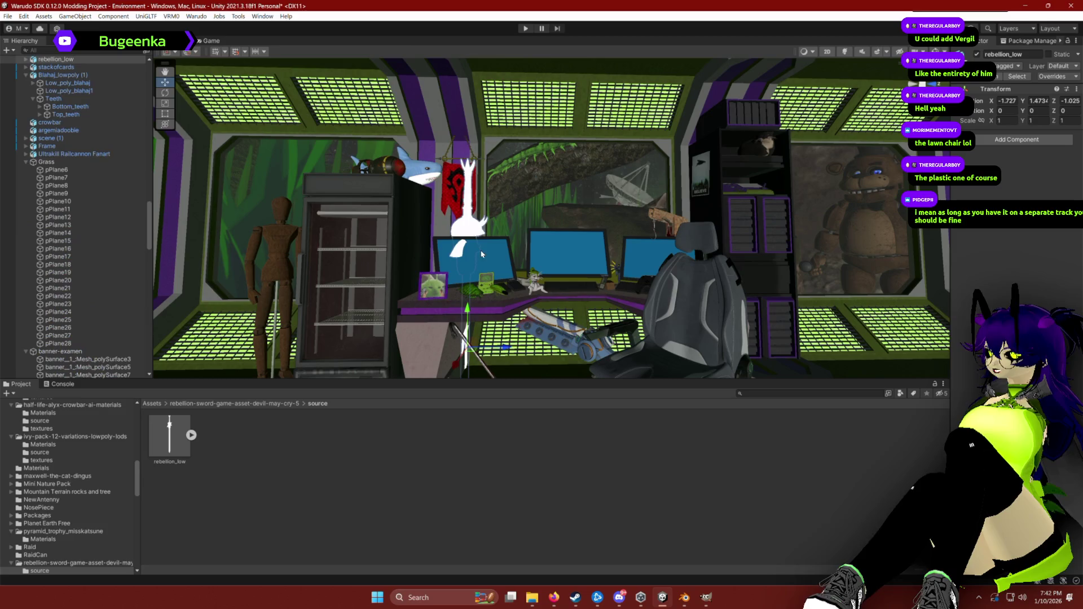
Step: Check the sword model's Import Settings and open its textures folder
scroll(48, 551, "down", 3)
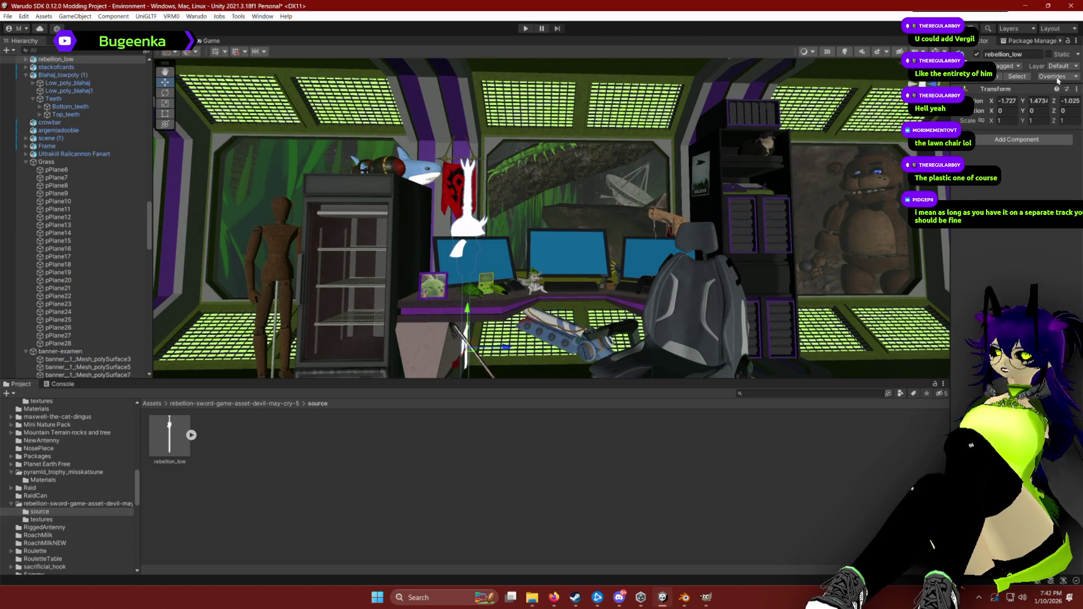
left_click(1012, 77)
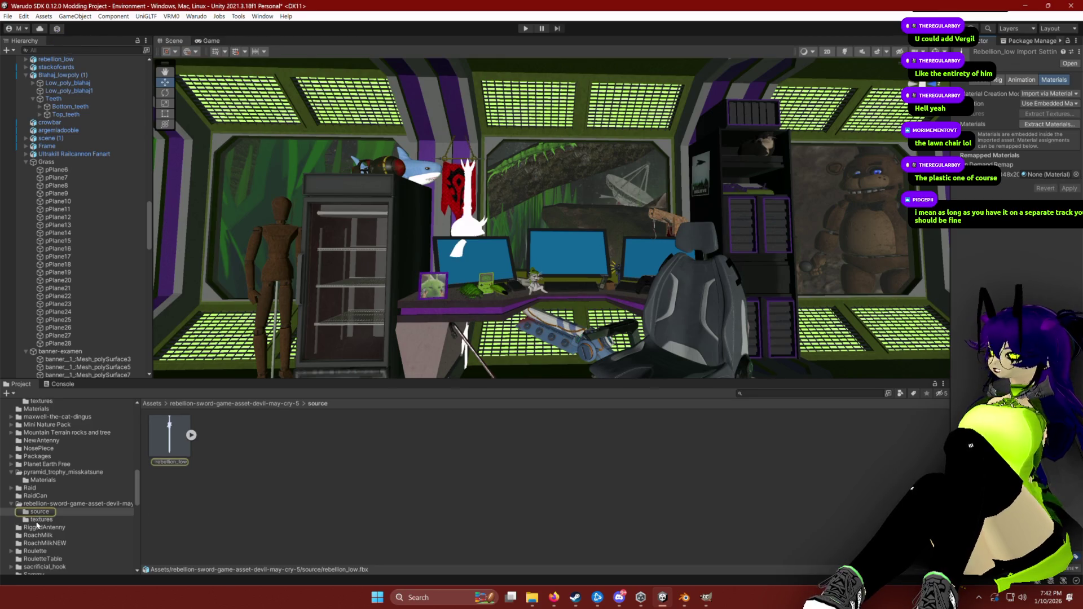
left_click(37, 520)
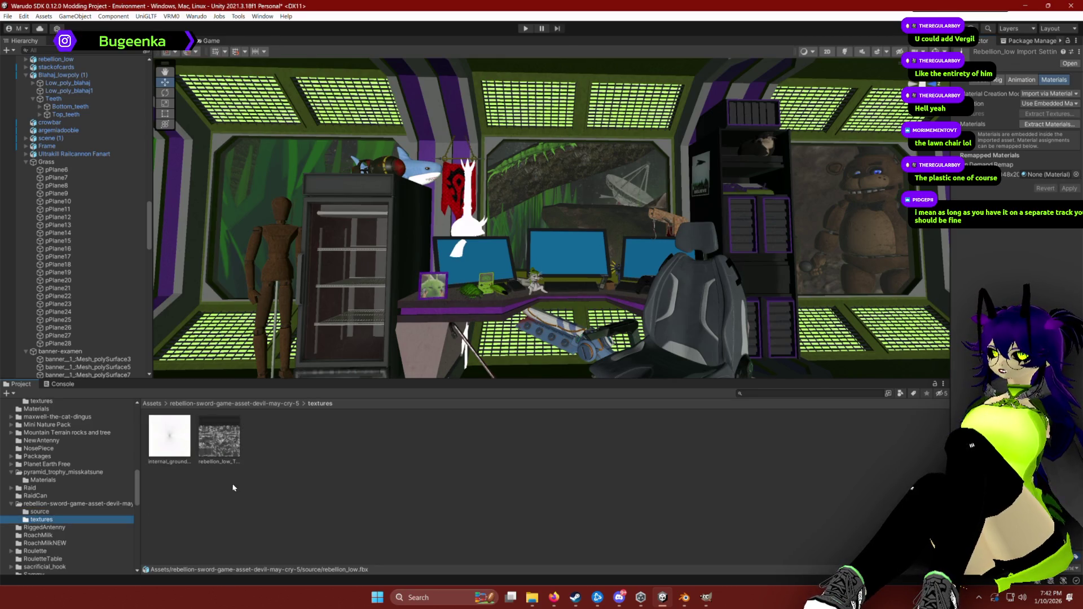
Step: Try dragging the rebellion_low texture directly onto the sword, then return to the textures folder
right_click(315, 477)
left_click(260, 504)
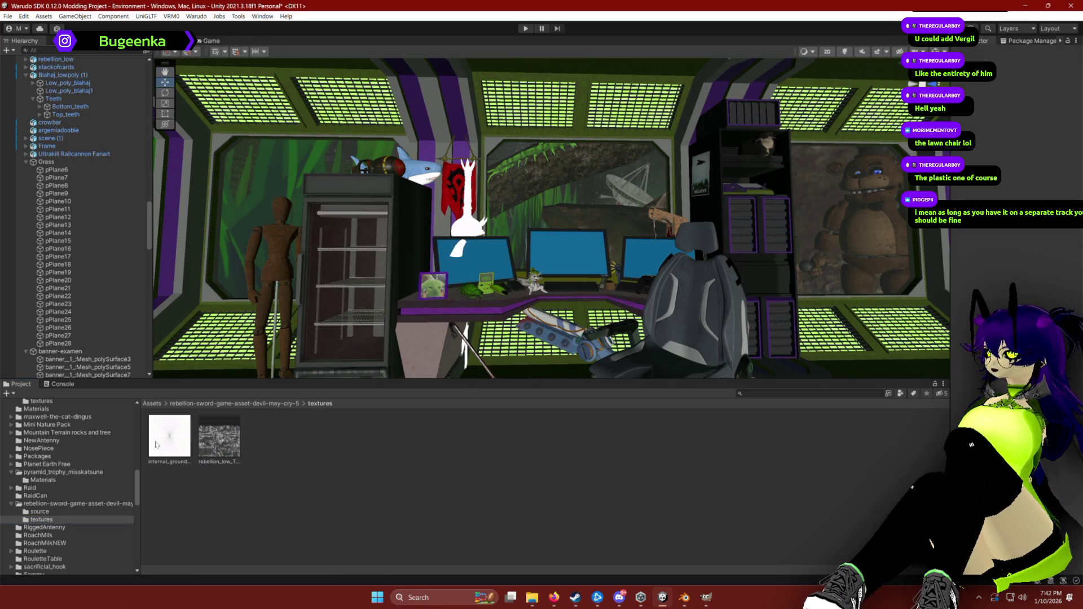
mouse_move(188, 446)
left_mouse_down()
mouse_move(459, 201)
mouse_move(464, 223)
left_mouse_up()
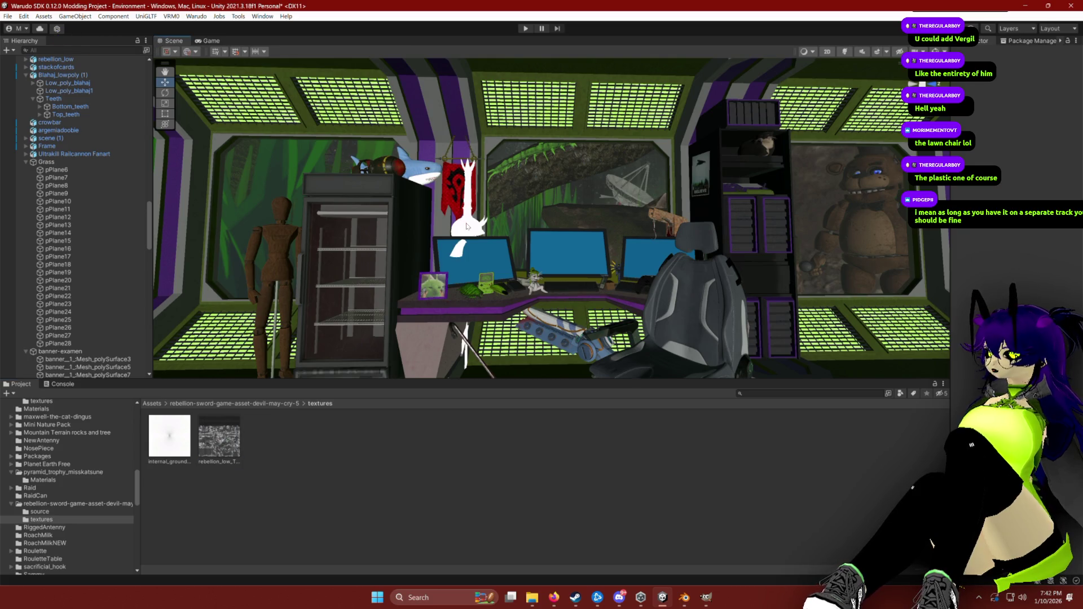
left_click(1054, 190)
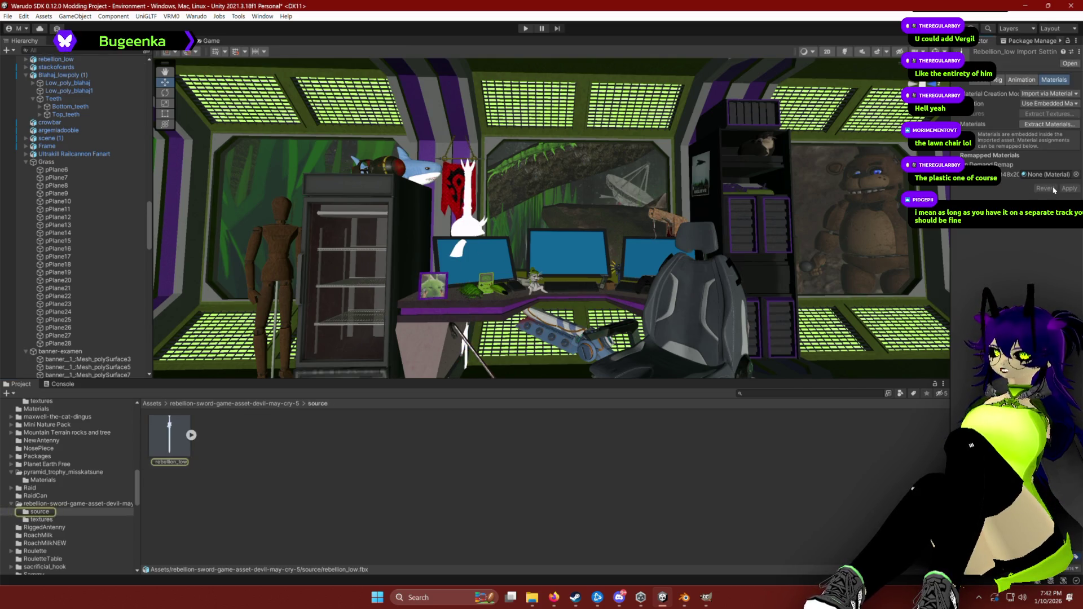
left_click(39, 519)
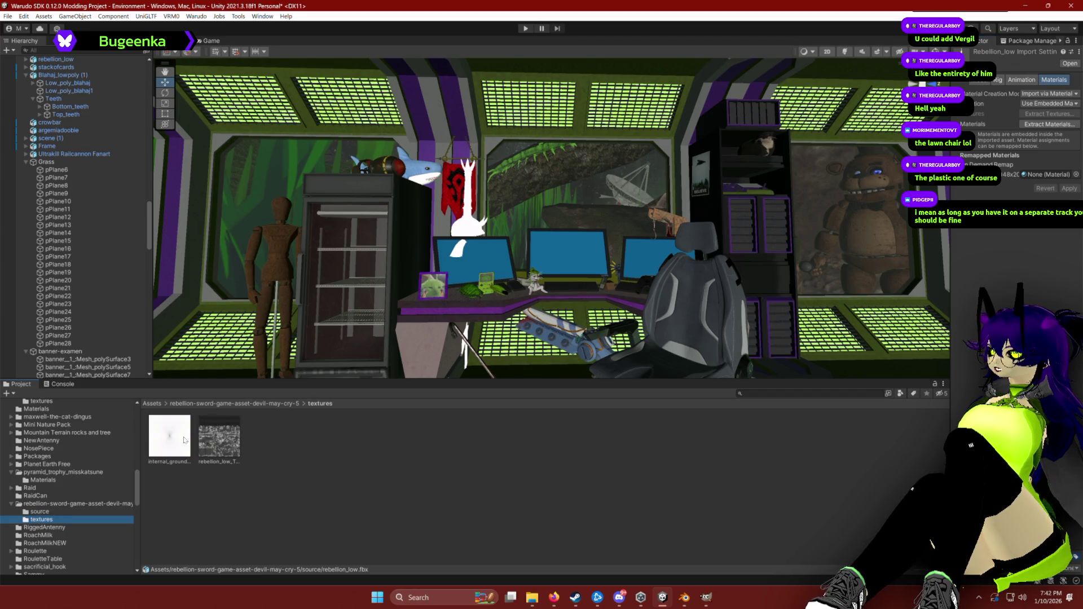
Step: Create a new material named Rebellio in the sword's textures folder
right_click(417, 477)
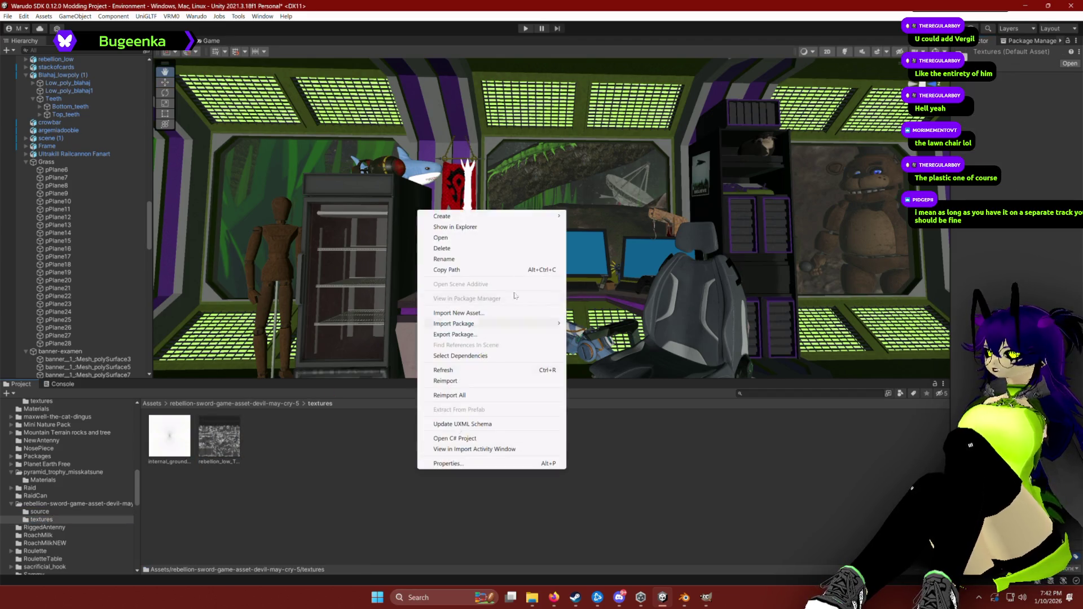
mouse_move(446, 217)
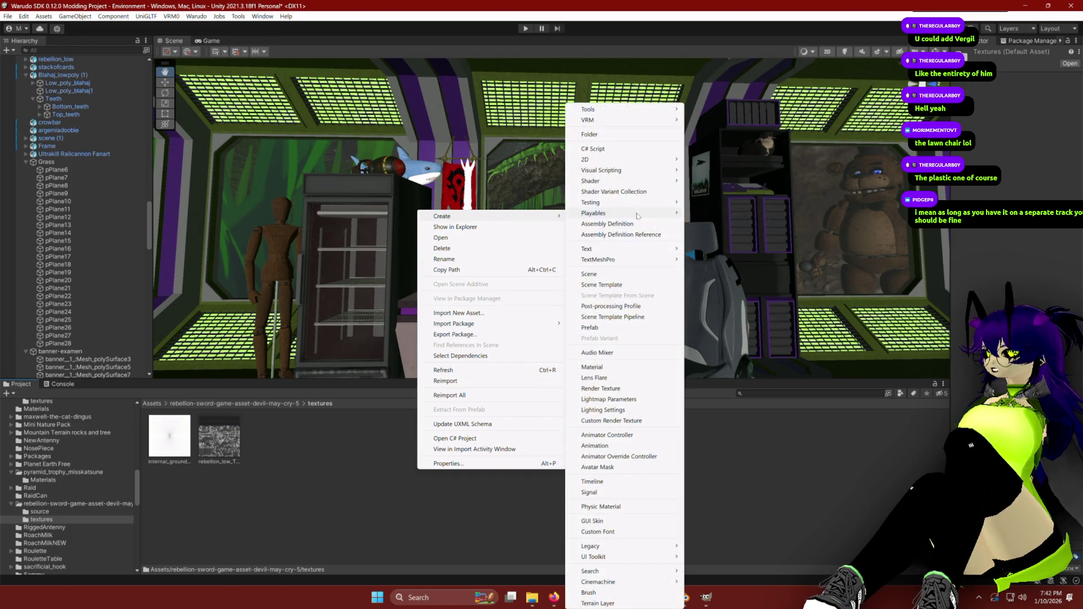
left_click(592, 366)
type("Rebellio")
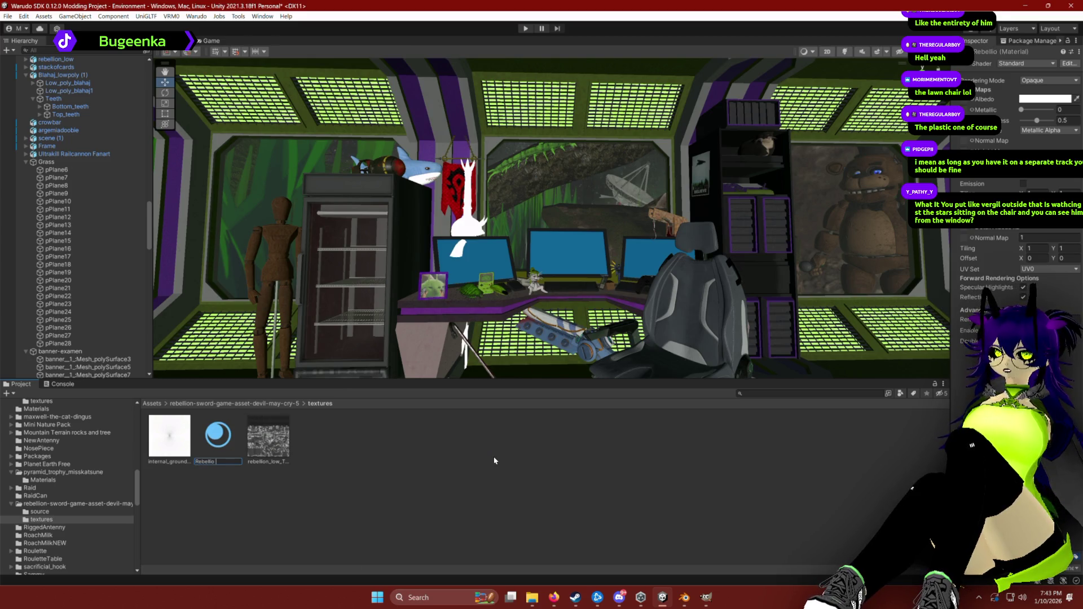
key("Return")
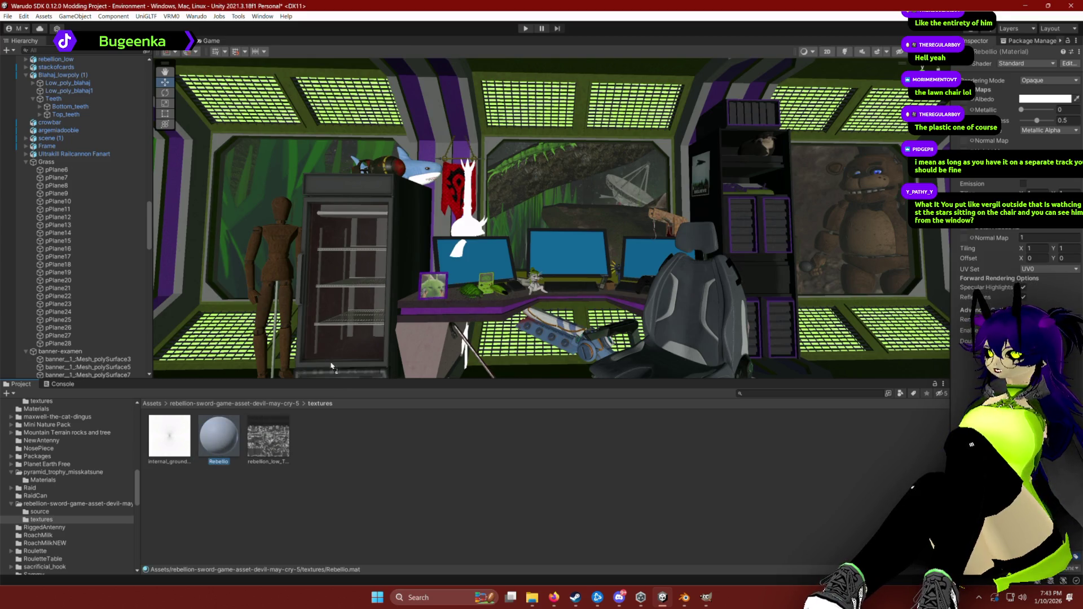
left_click(991, 192)
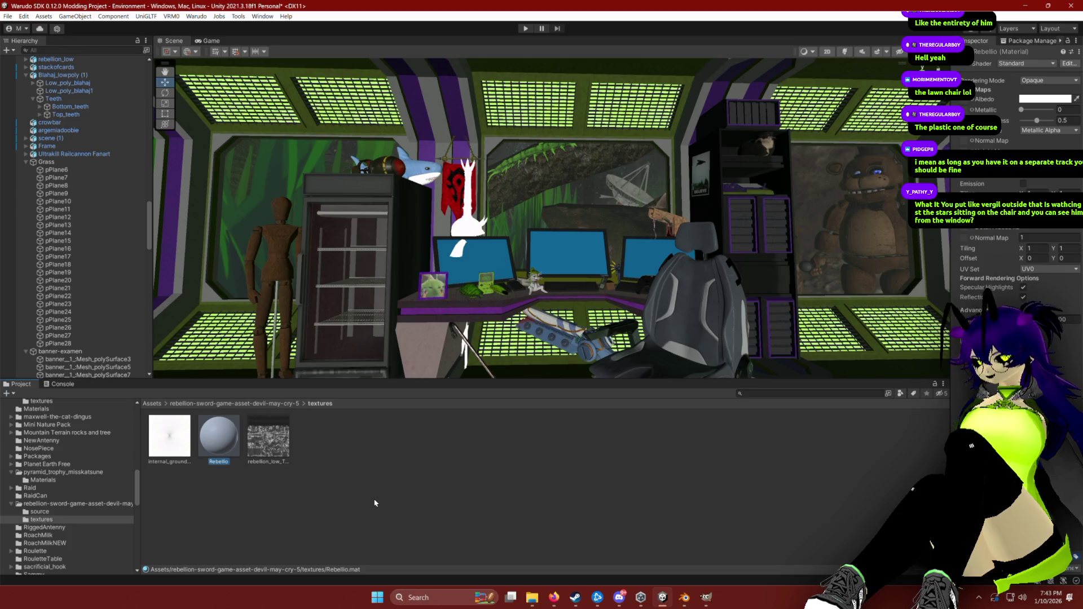
Step: Move the view toward the desk monitors, select the sword and show rebellion_low's Import Settings
left_click_drag(605, 299, 606, 296)
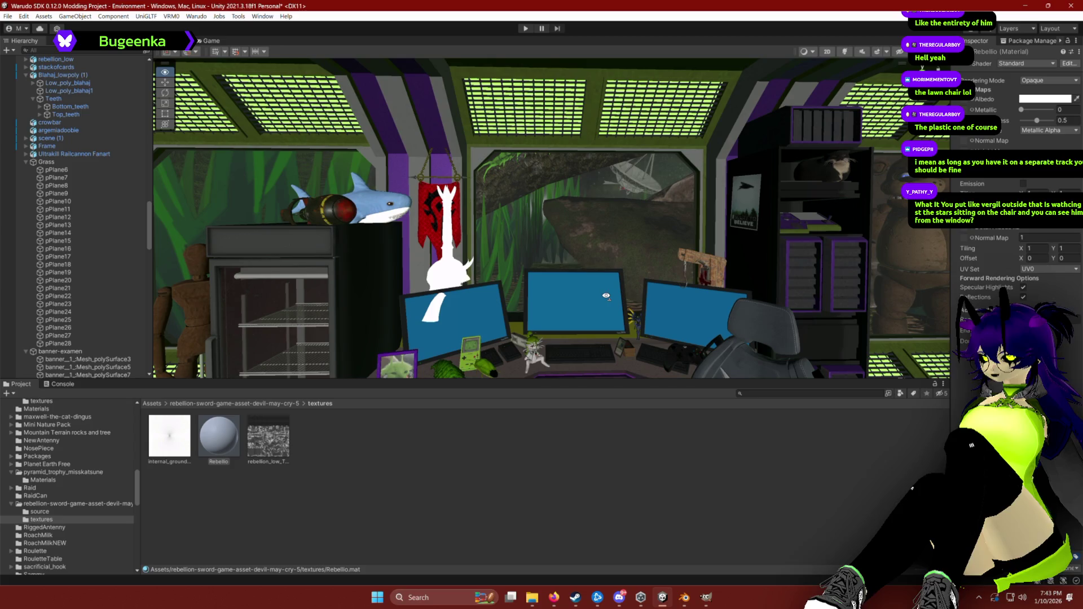
left_click_drag(606, 296, 604, 291)
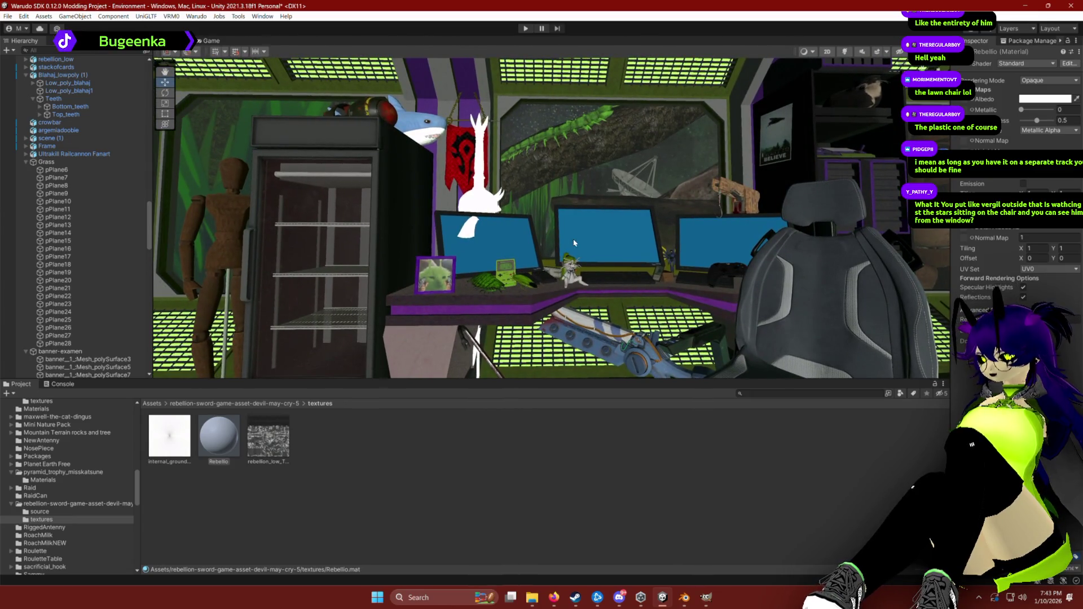
mouse_move(656, 212)
left_mouse_down()
mouse_move(733, 215)
mouse_move(599, 210)
mouse_move(645, 220)
left_mouse_up()
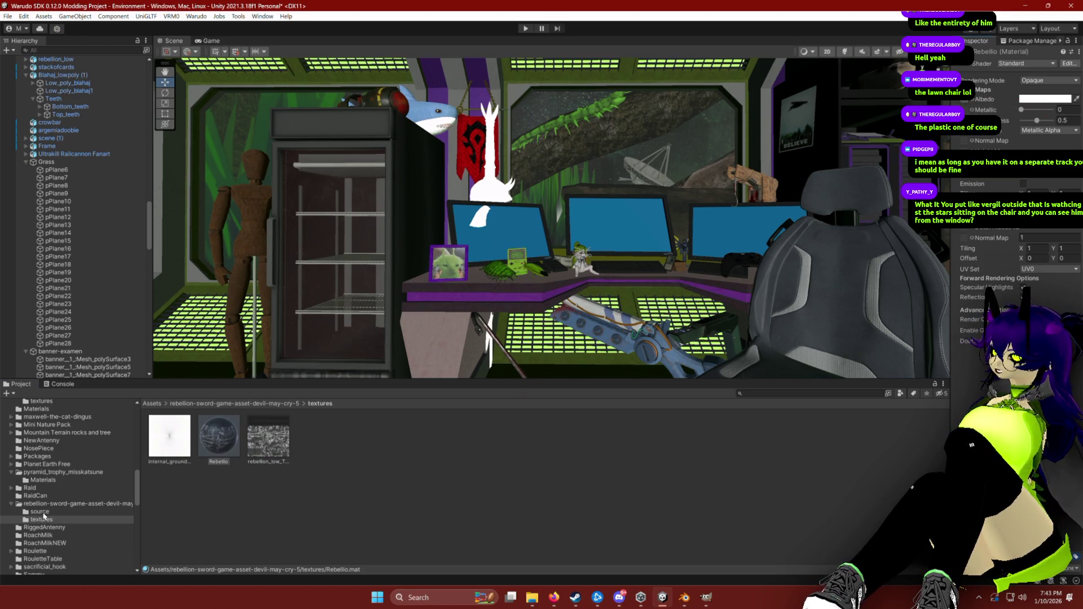
left_click(41, 512)
left_click(515, 190)
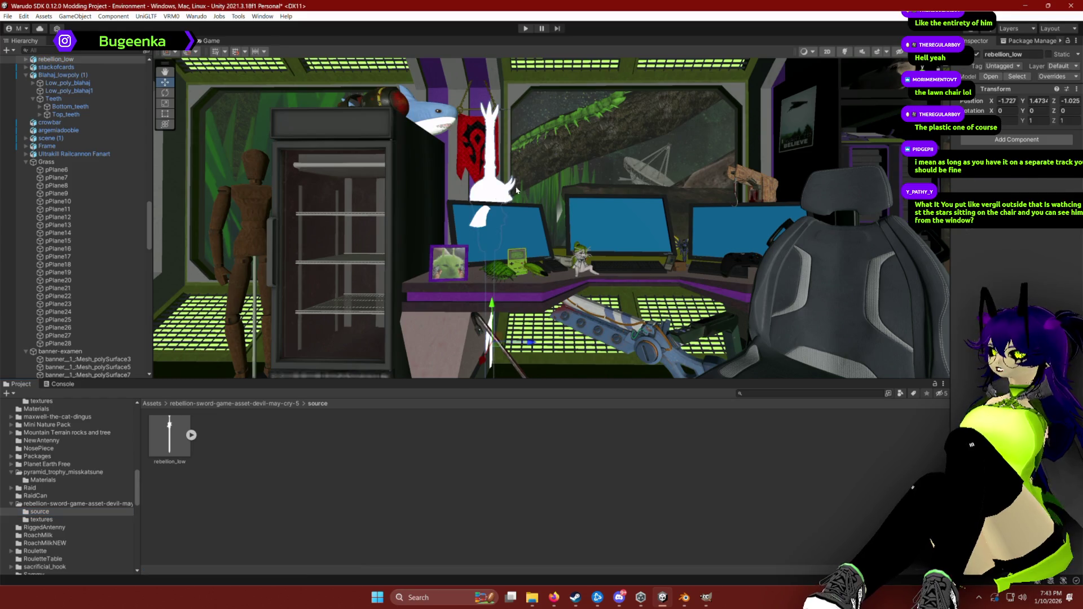
left_click(1025, 75)
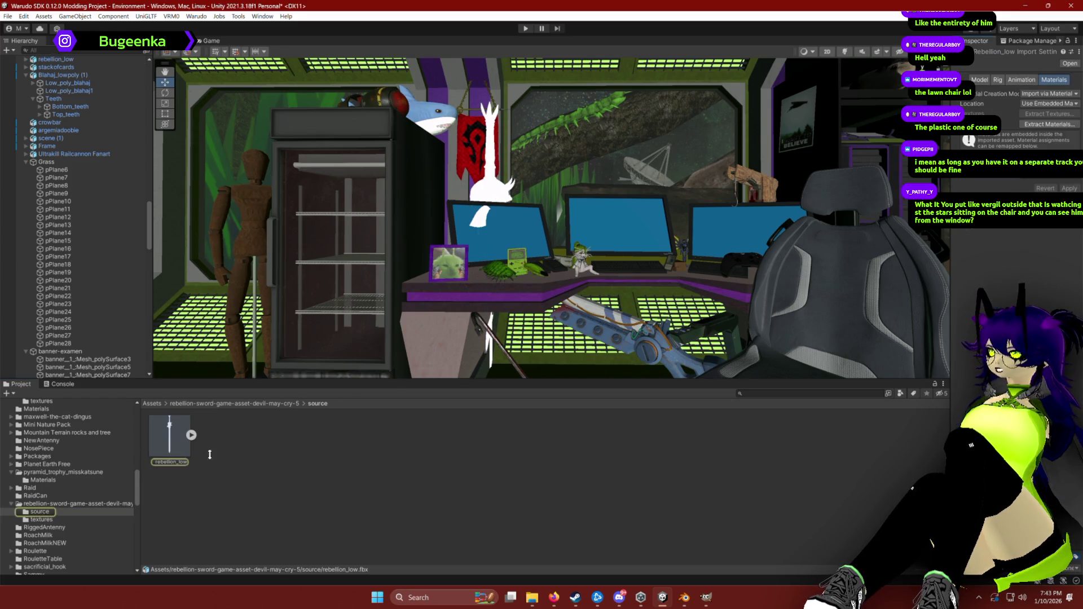
left_click(41, 520)
Step: Apply the Rebellio material to the sword and inspect its skull hilt up close
mouse_move(216, 436)
left_mouse_down()
mouse_move(705, 336)
mouse_move(1049, 141)
left_mouse_up()
left_click(1069, 186)
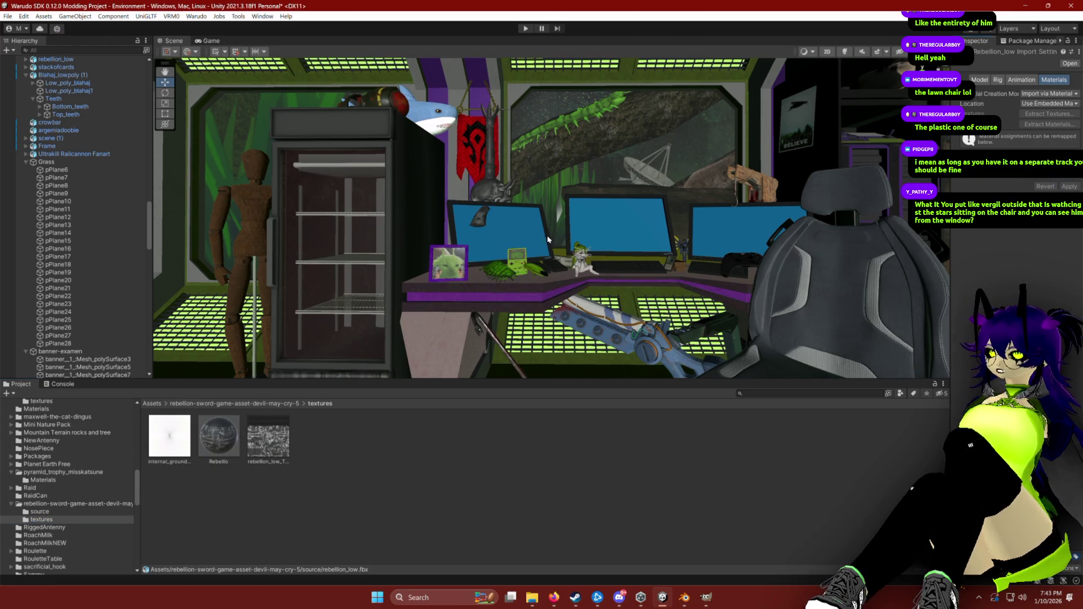
mouse_move(547, 239)
left_mouse_down()
mouse_move(346, 314)
mouse_move(470, 294)
left_mouse_up()
left_click(526, 248)
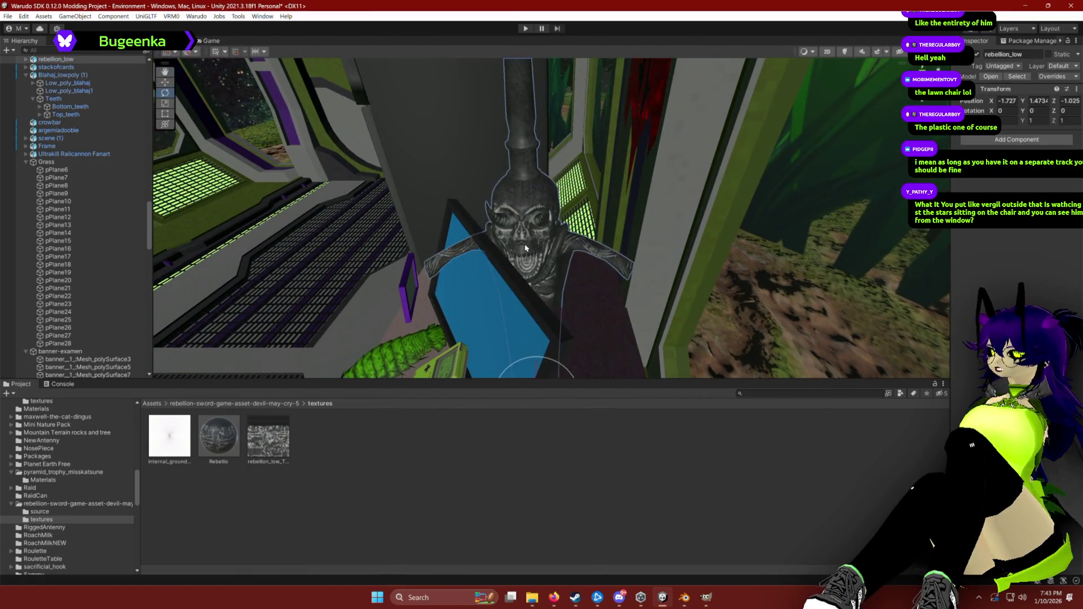
left_click_drag(526, 248, 667, 250)
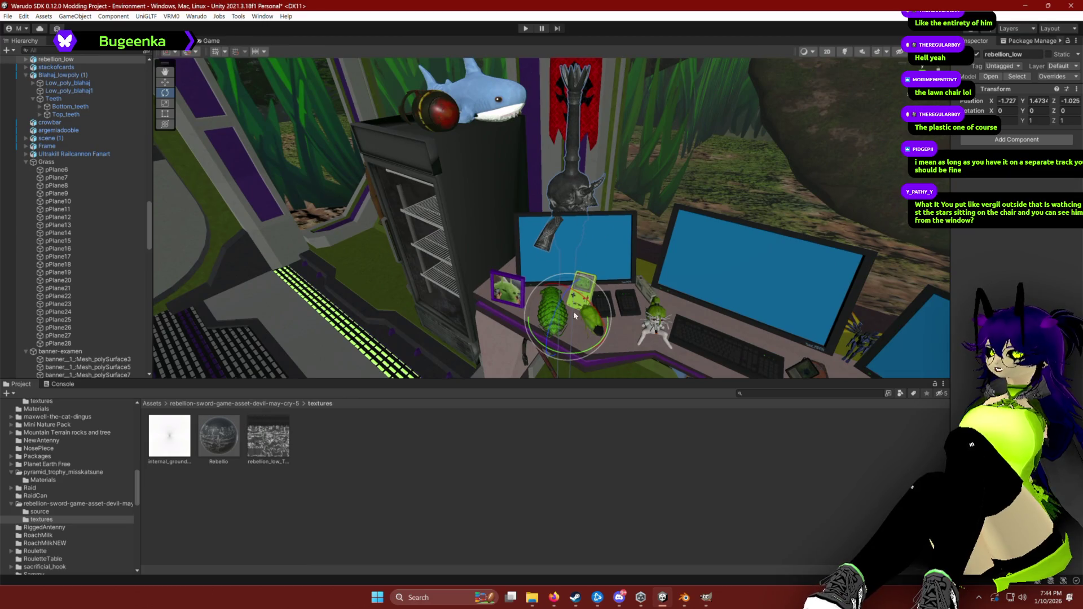
Step: Shrink the sword to 0.3282 scale, raise it beside the red banner and rotate it toward the camera
key("w")
key("r")
left_click_drag(570, 284, 572, 169)
key("w")
key("f")
key("e")
left_click_drag(627, 228, 553, 231)
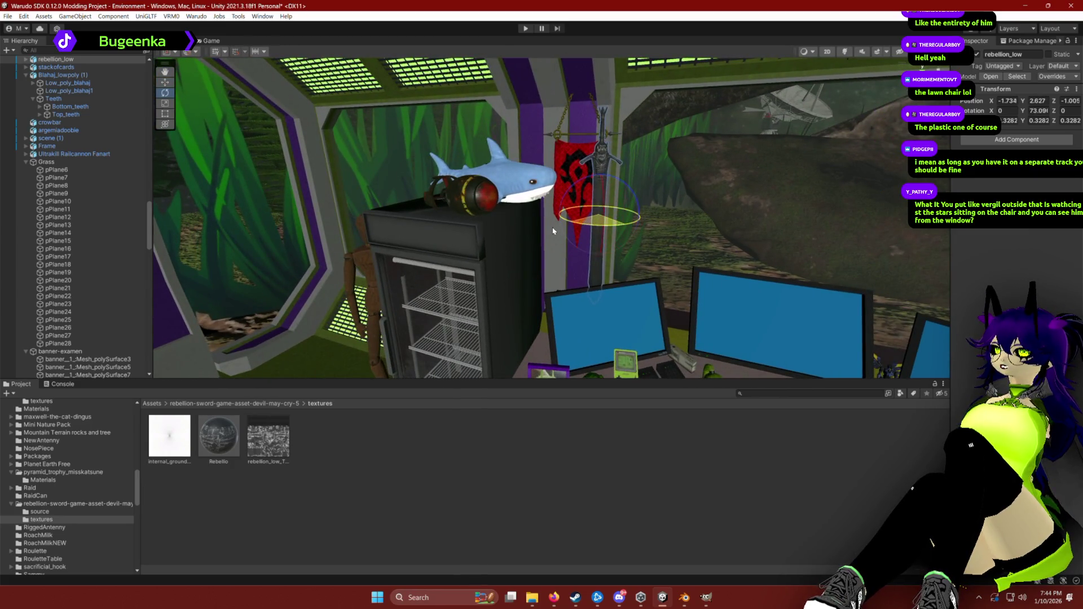
Step: Set the Rebello material's Metallic to 1 and frame the sword in the view
left_click(219, 435)
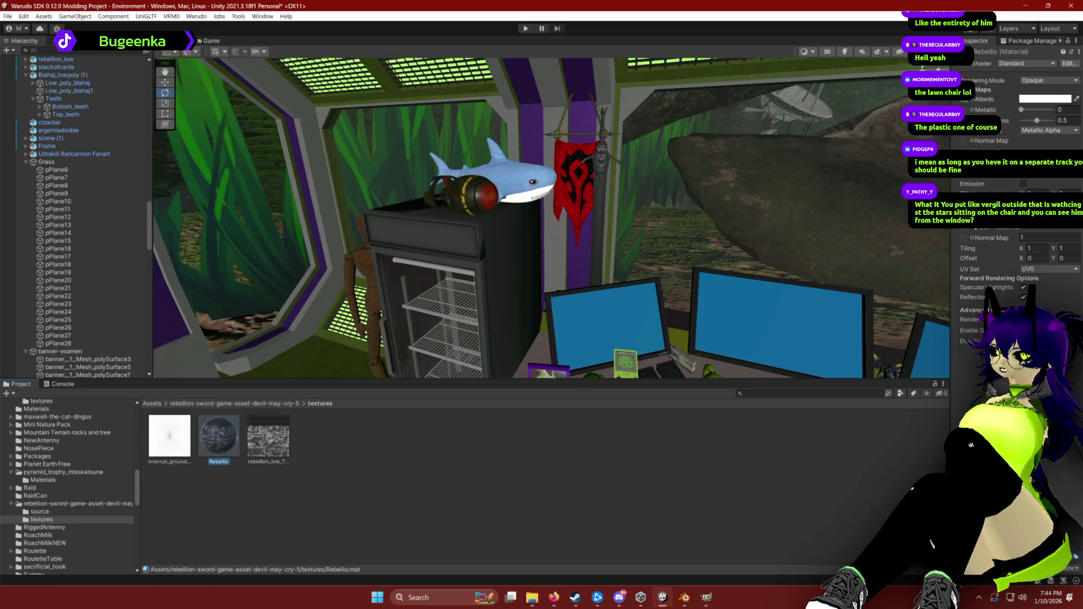
mouse_move(1022, 111)
left_mouse_down()
mouse_move(1079, 109)
mouse_move(1033, 121)
left_mouse_up()
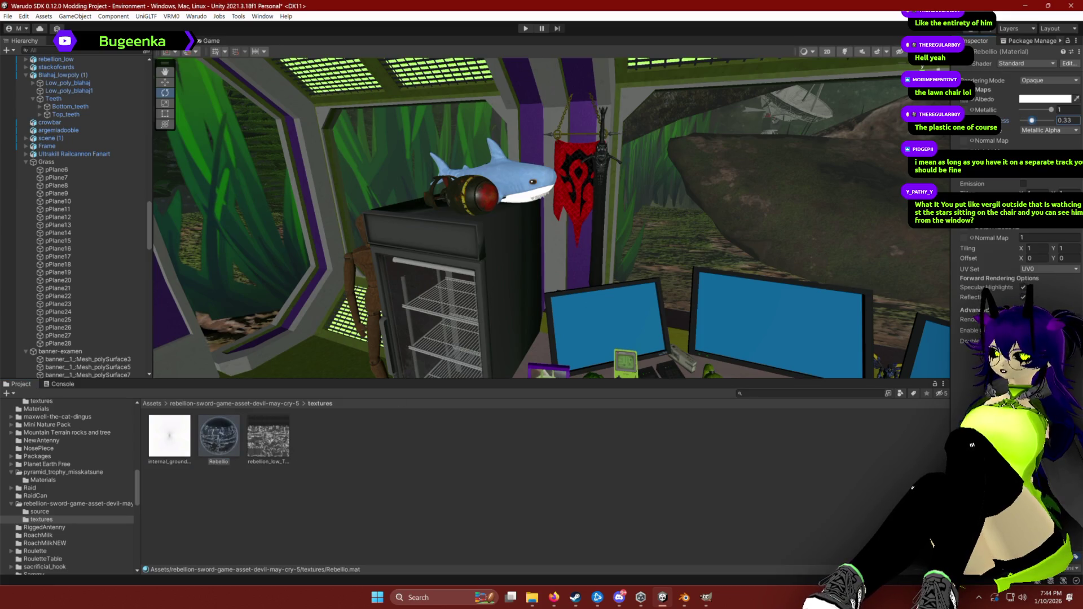
left_click(166, 449)
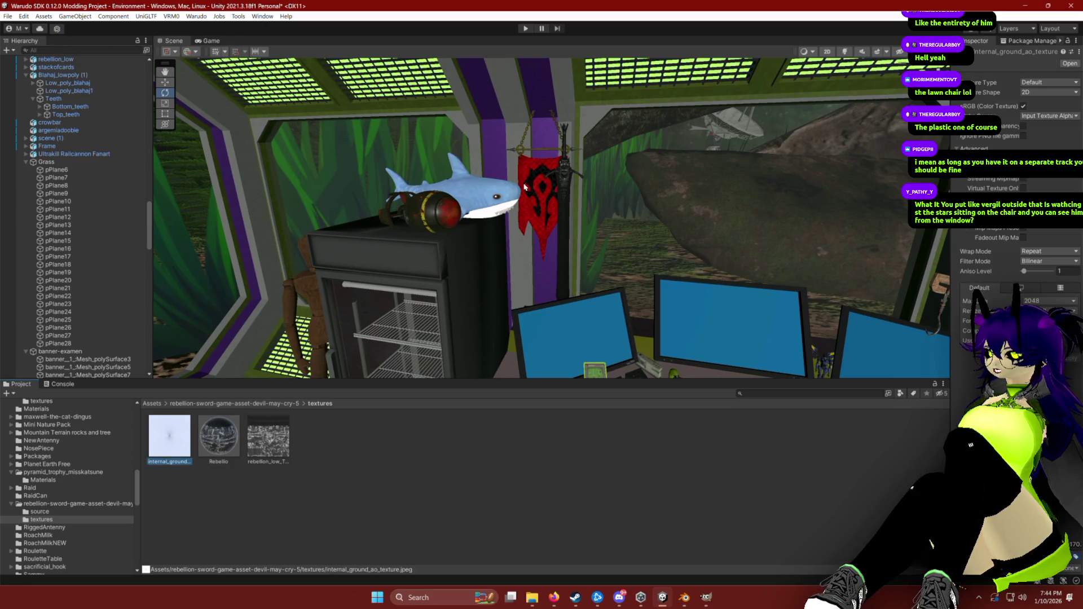
left_click(563, 203)
key("f")
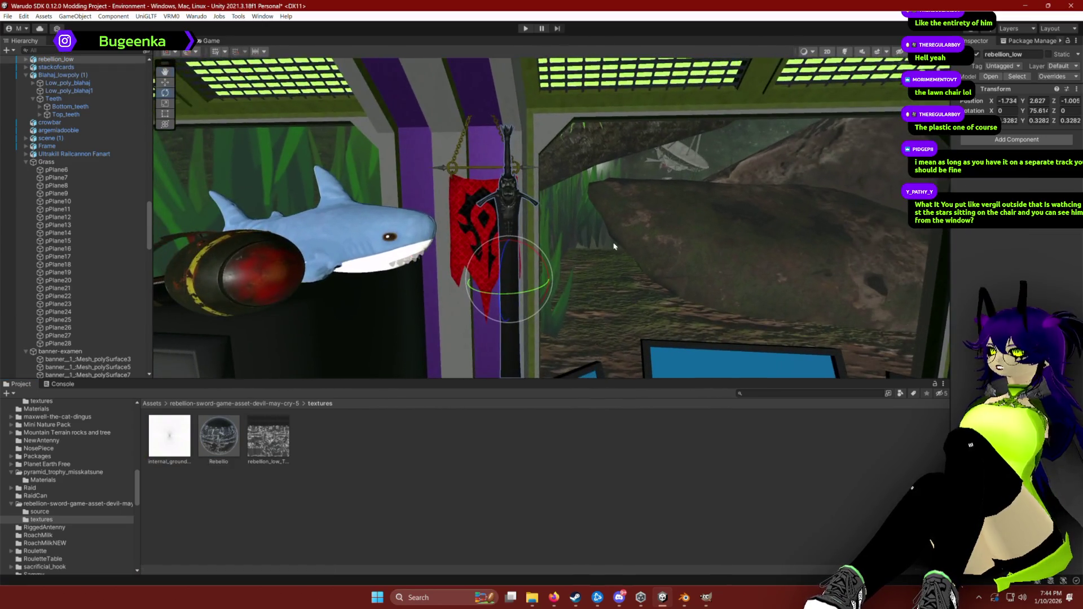
left_click(217, 445)
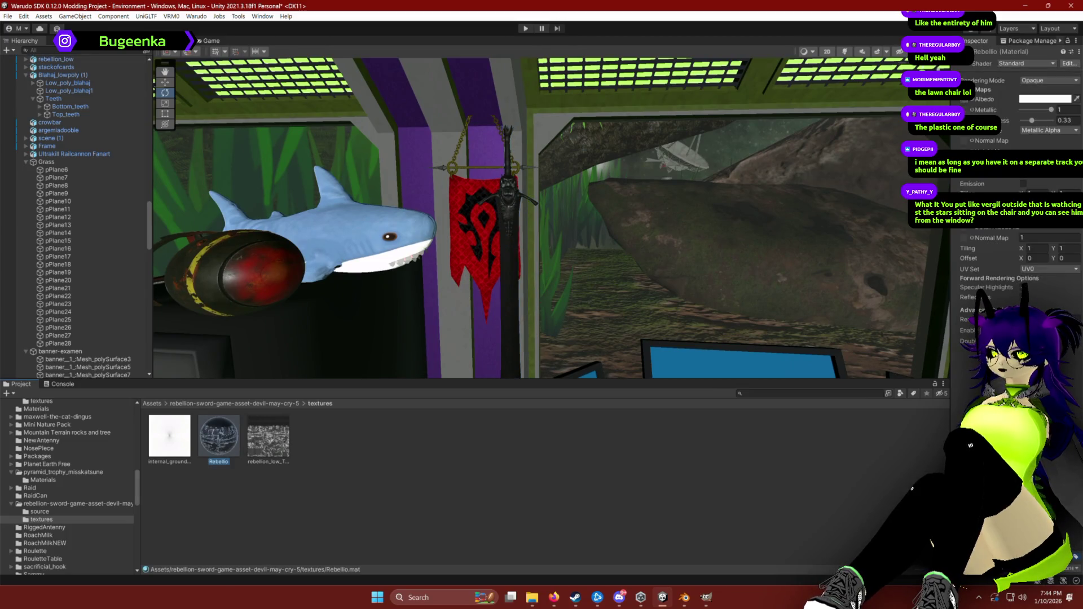
Step: Assign the sword texture as the material's normal map and fix its texture type
left_click_drag(271, 442, 863, 205)
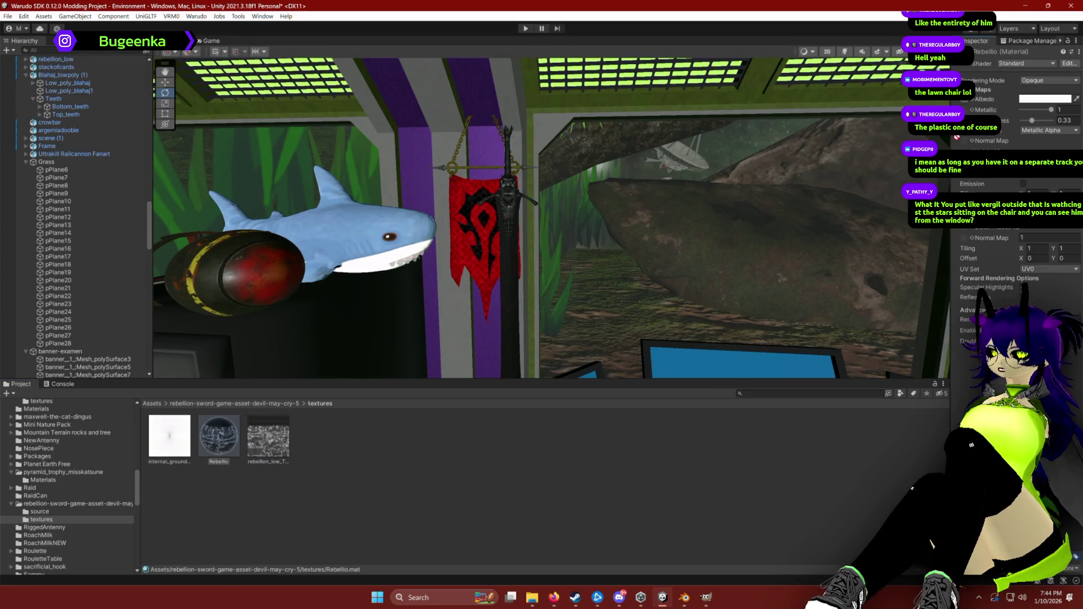
left_click_drag(965, 142, 962, 147)
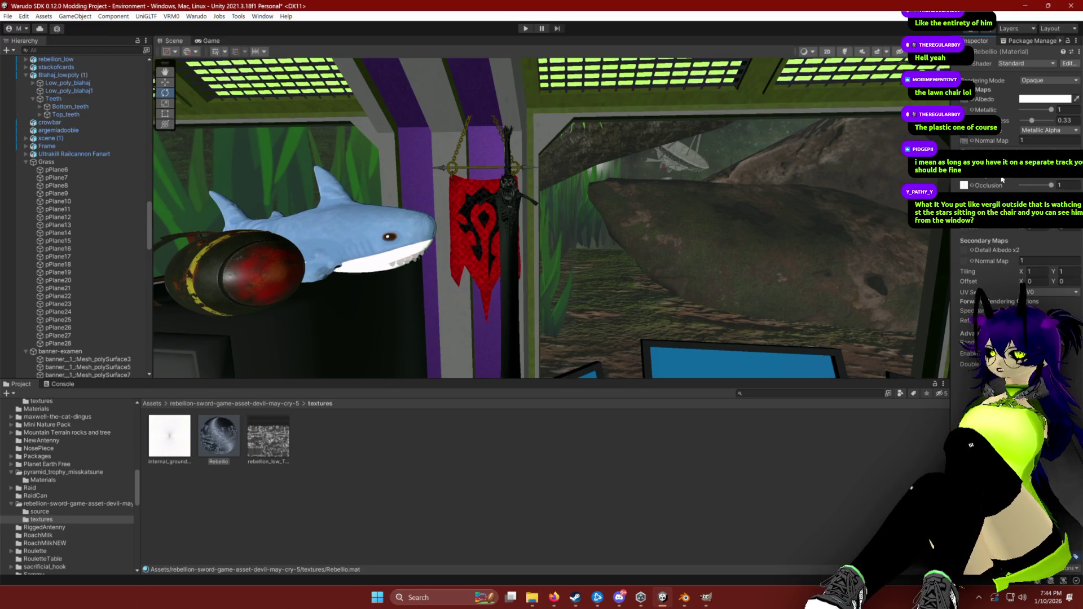
left_click(1060, 154)
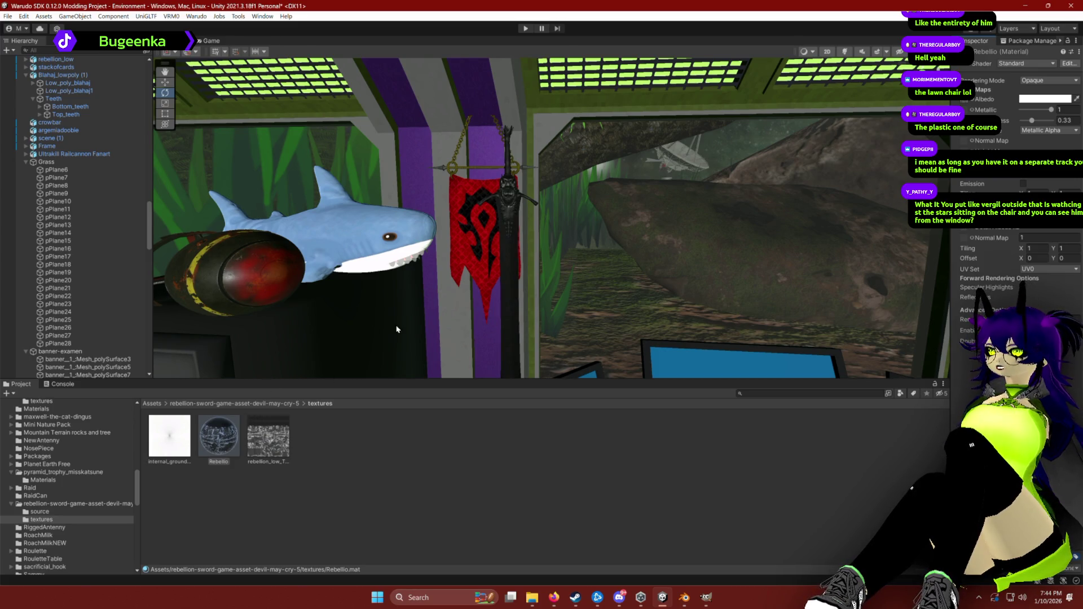
scroll(397, 329, "up", 5)
mouse_move(496, 266)
left_mouse_down()
mouse_move(856, 153)
mouse_move(718, 179)
left_mouse_up()
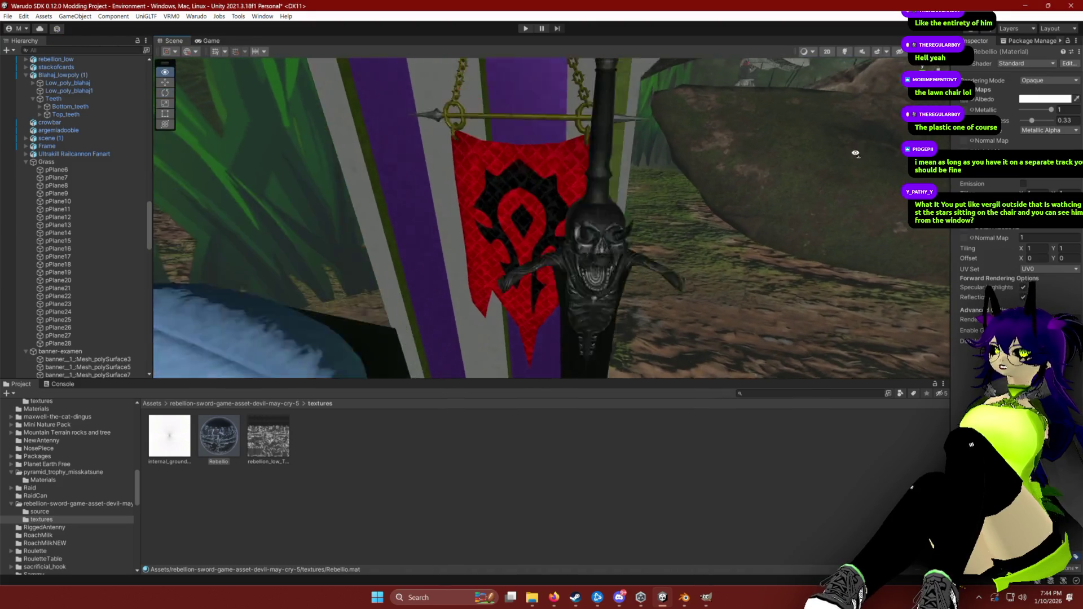
Step: Take smoothness from Metallic Alpha at 0.47, keeping Metallic at 1 for a glossy black finish
left_click(1026, 134)
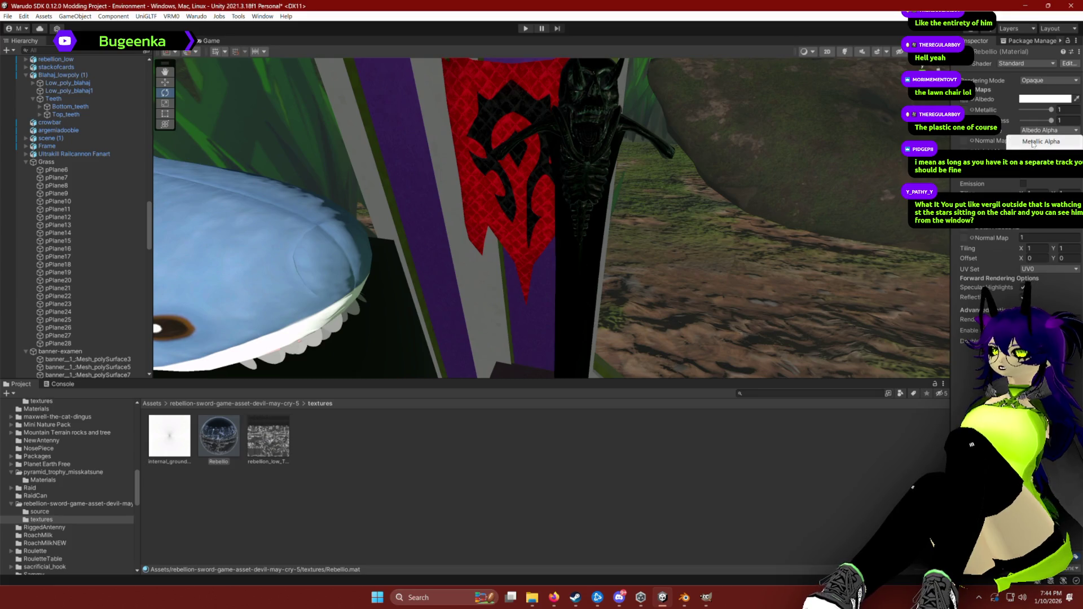
left_click(1033, 142)
left_click(1040, 133)
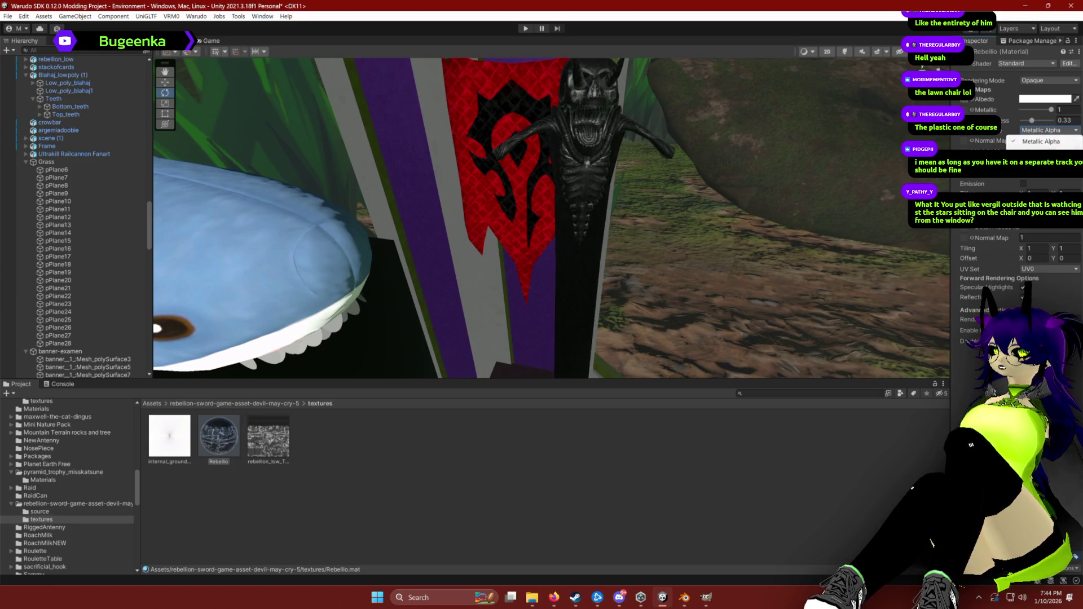
left_click(1036, 148)
left_click_drag(1032, 121, 1033, 122)
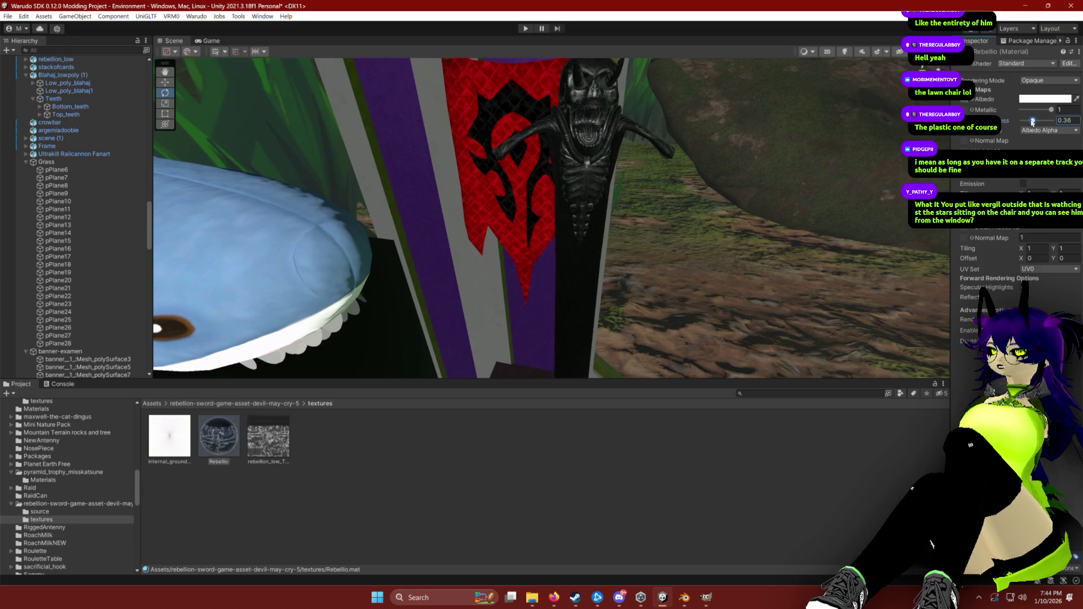
left_click(1034, 130)
left_click(1036, 142)
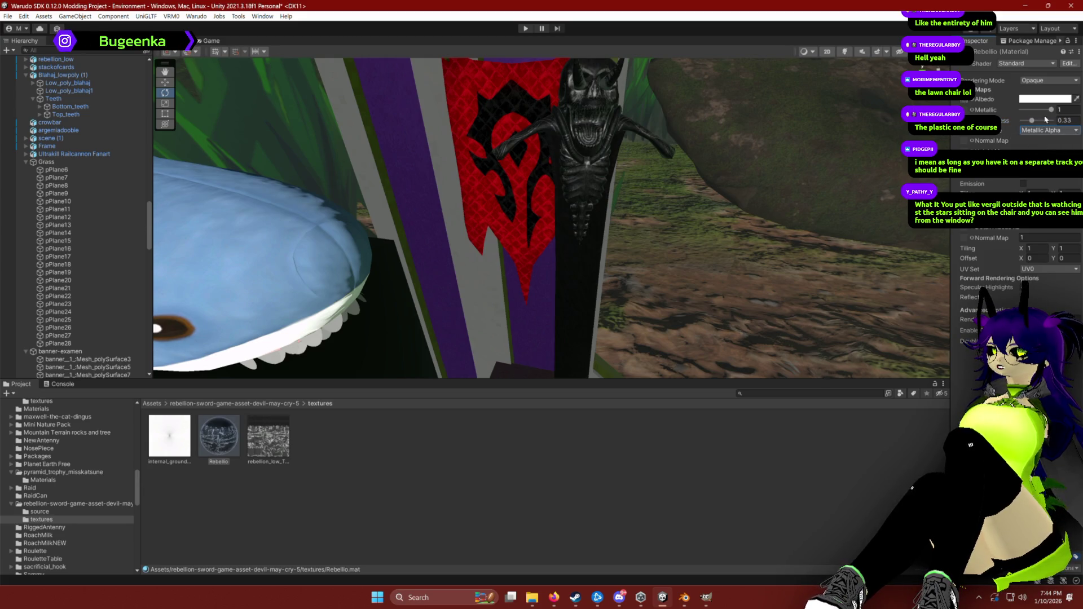
mouse_move(1051, 110)
left_mouse_down()
mouse_move(1039, 110)
mouse_move(1059, 112)
mouse_move(1020, 122)
mouse_move(1030, 121)
left_mouse_up()
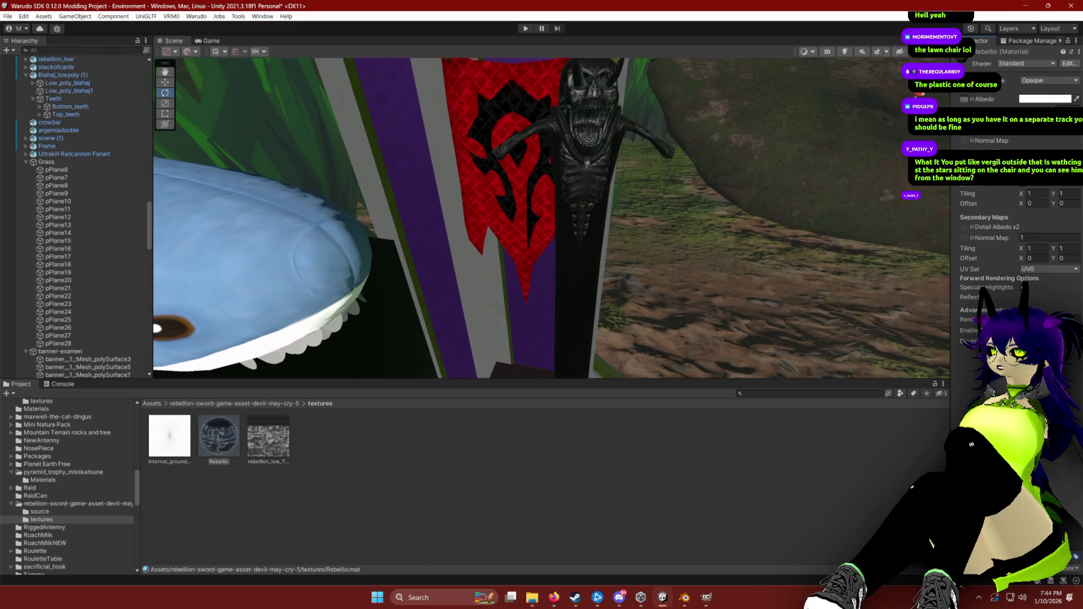
Step: Search Google Images for 'rebellion' in a new Firefox tab
key("alt+Tab")
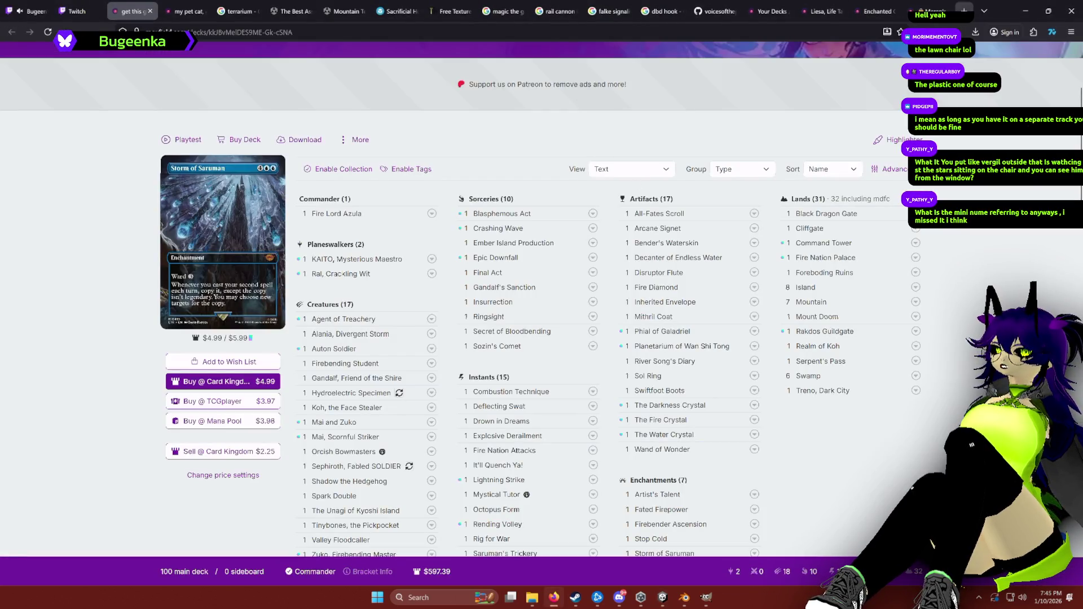
left_click(964, 11)
type("rebelli")
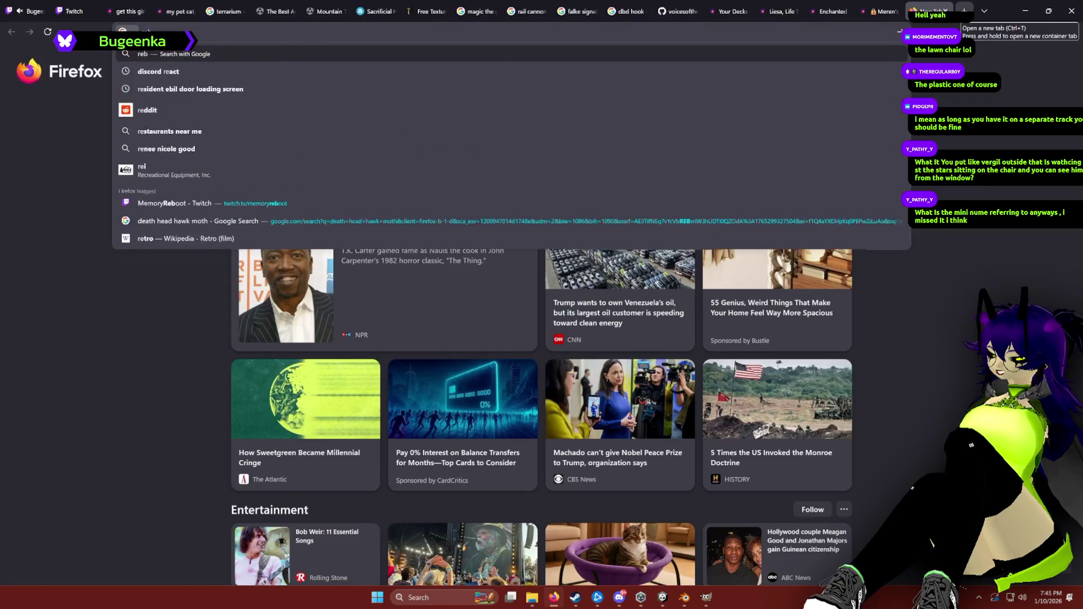
left_click(245, 75)
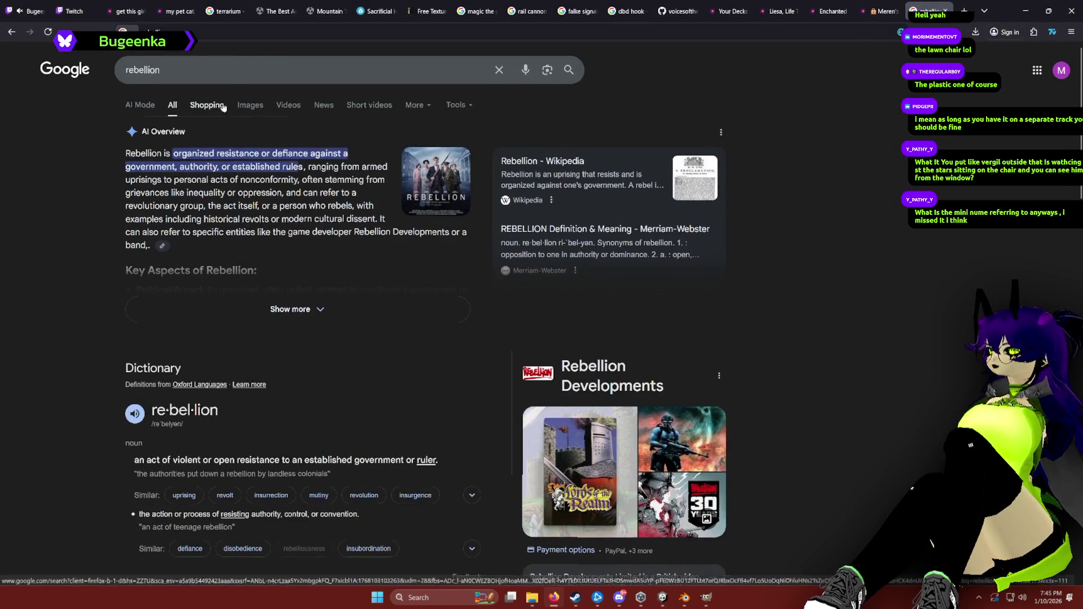
left_click(248, 104)
Step: Refine the search to 'rebellion dmc', preview the first sword picture, then return to Unity
left_click(243, 74)
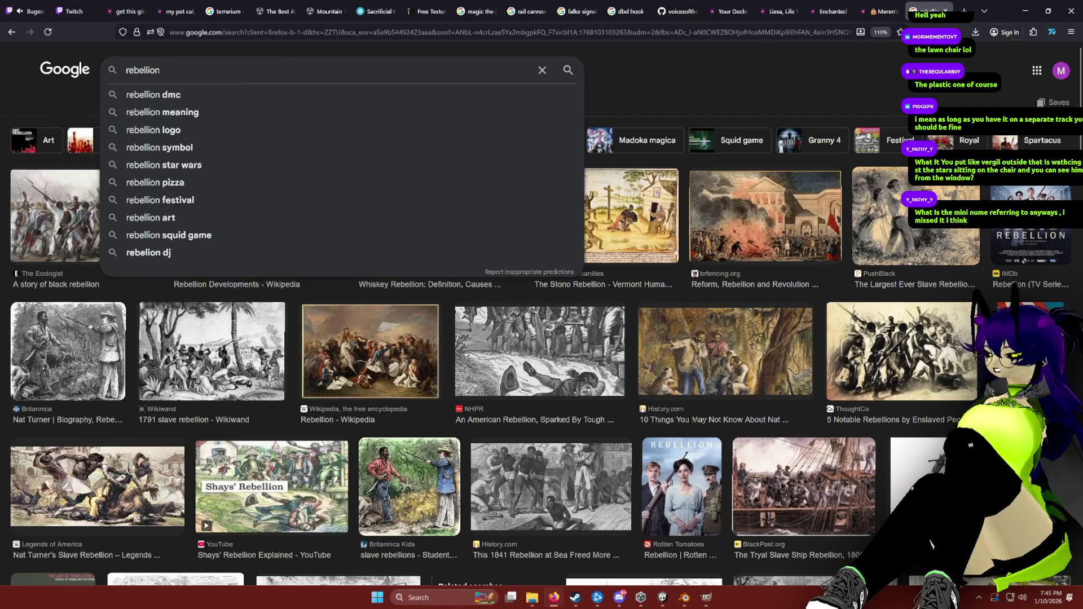
type(" dmc")
key("Return")
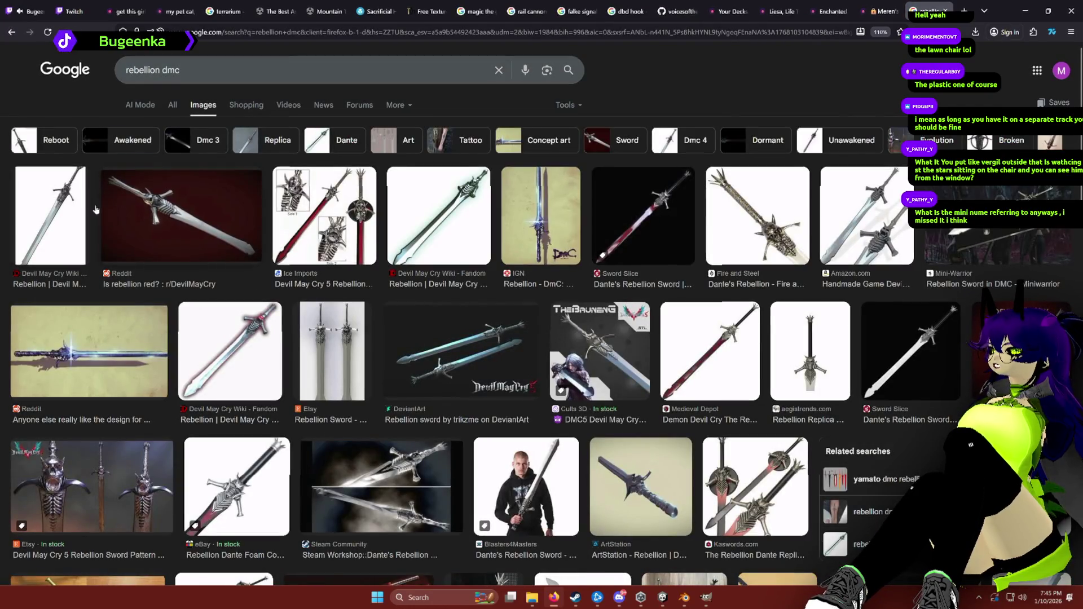
left_click(70, 207)
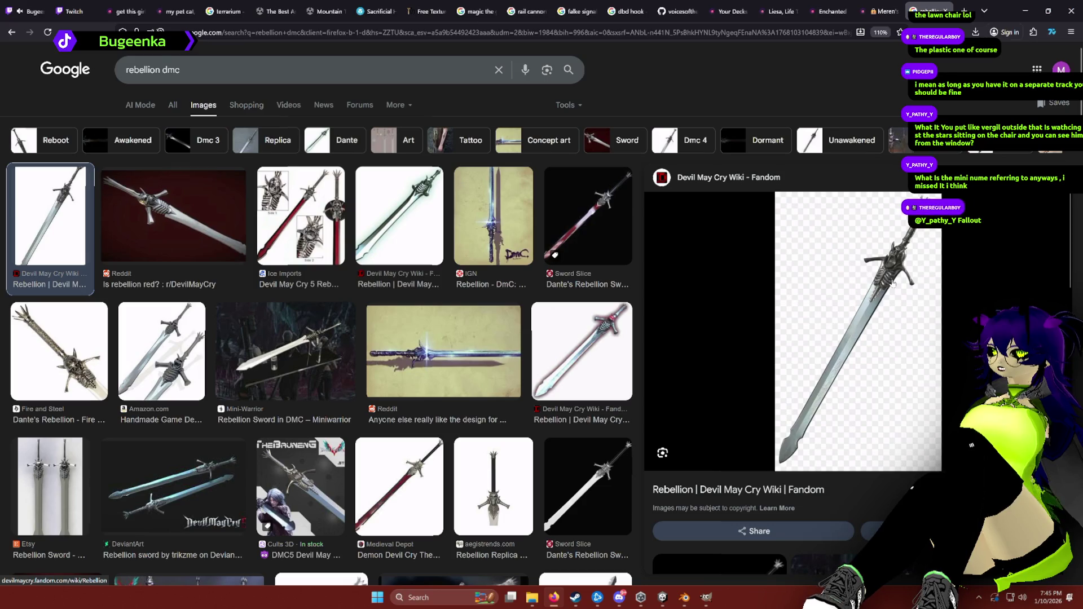
key("alt+Tab")
scroll(677, 206, "down", 5)
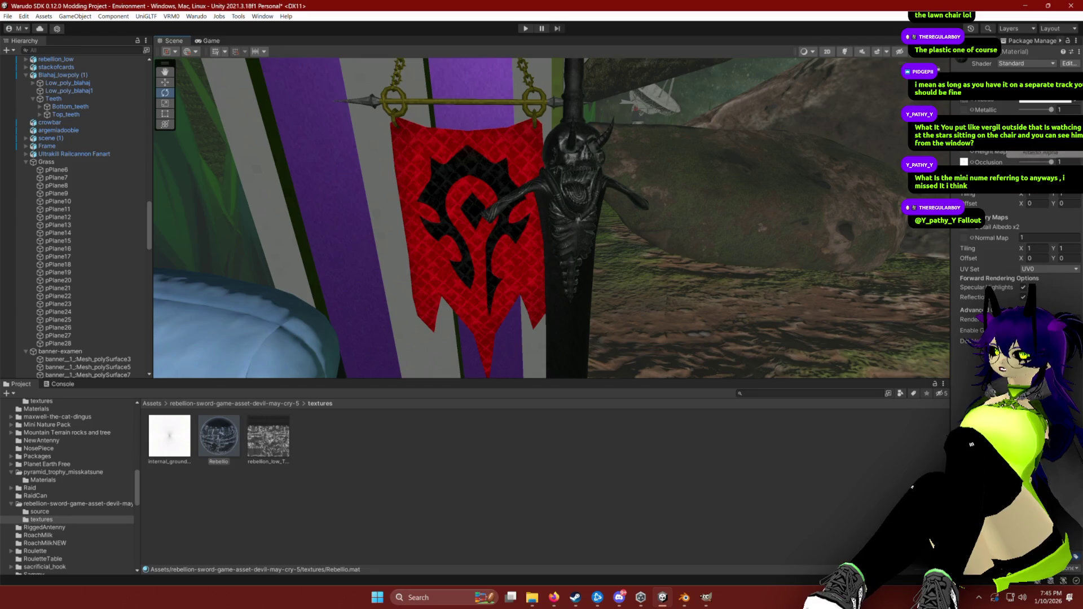
Step: Check the Albedo colour picker, then drag Rebello's Metallic slider toward 0.75
left_click(1044, 102)
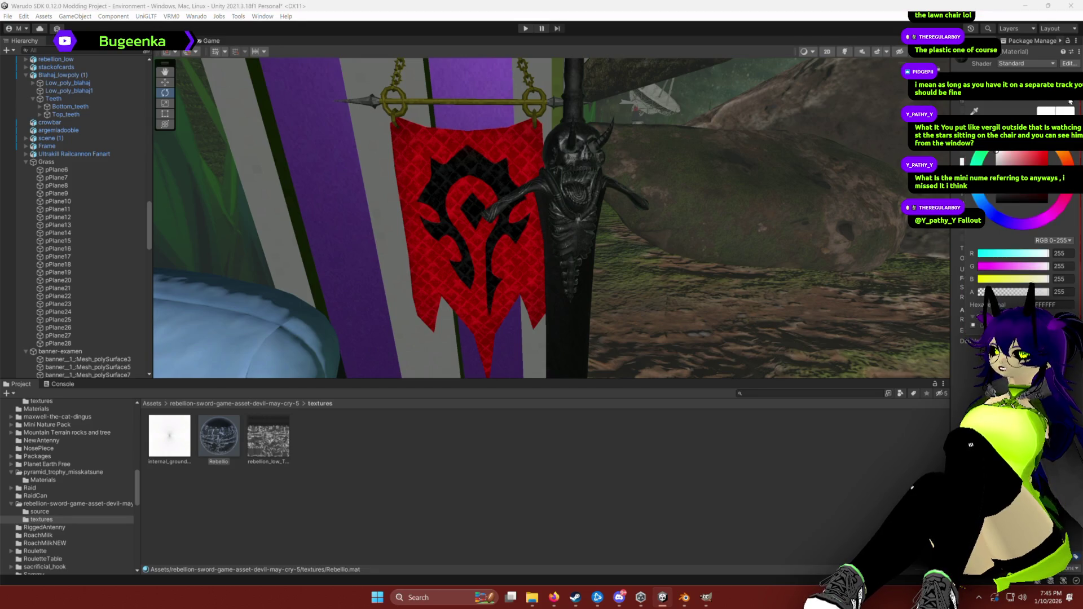
left_click(1059, 102)
left_click_drag(1051, 109, 1057, 110)
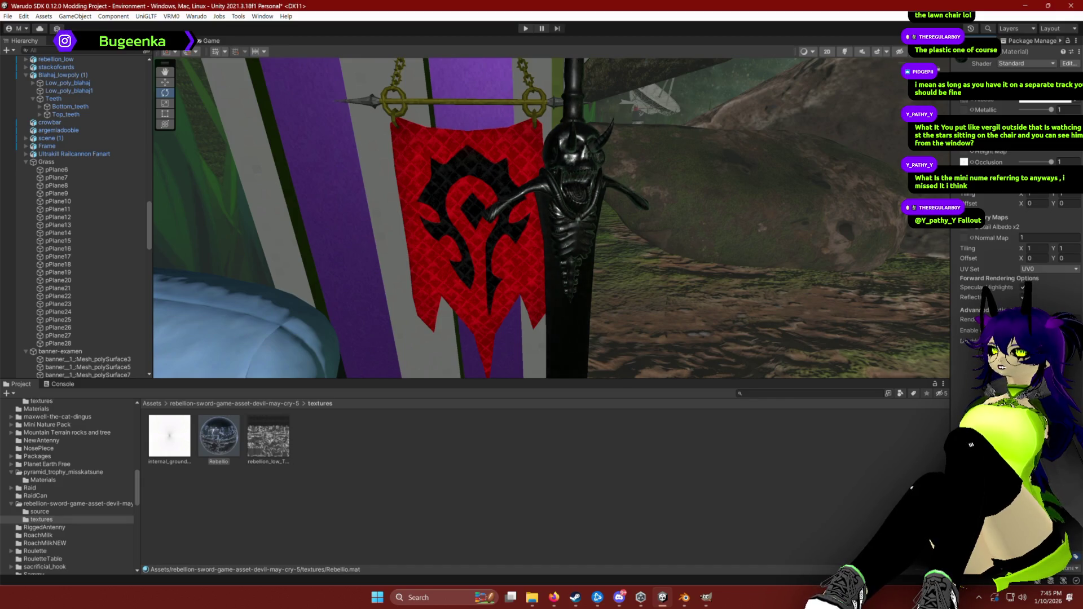
scroll(743, 149, "down", 5)
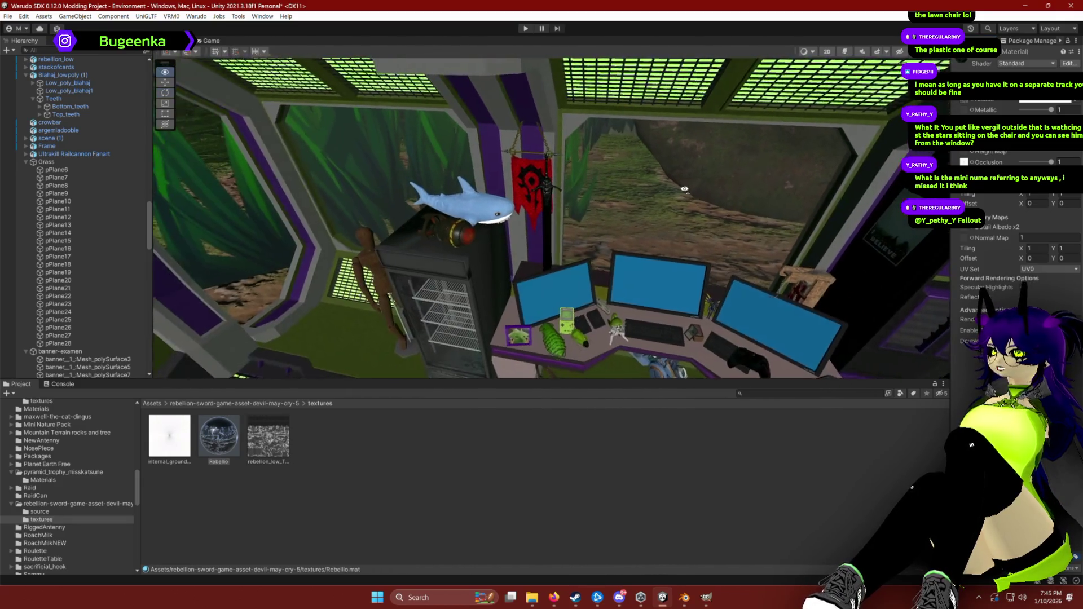
scroll(762, 107, "up", 6)
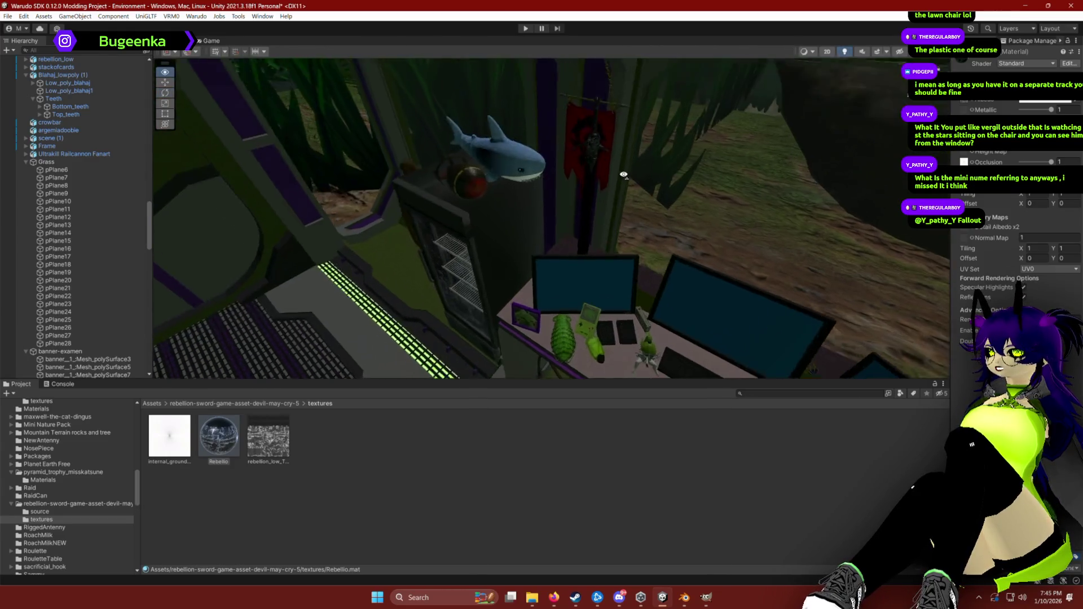
Step: Select the rebellion_low sword and orbit around it with scene lighting on
left_click(506, 164)
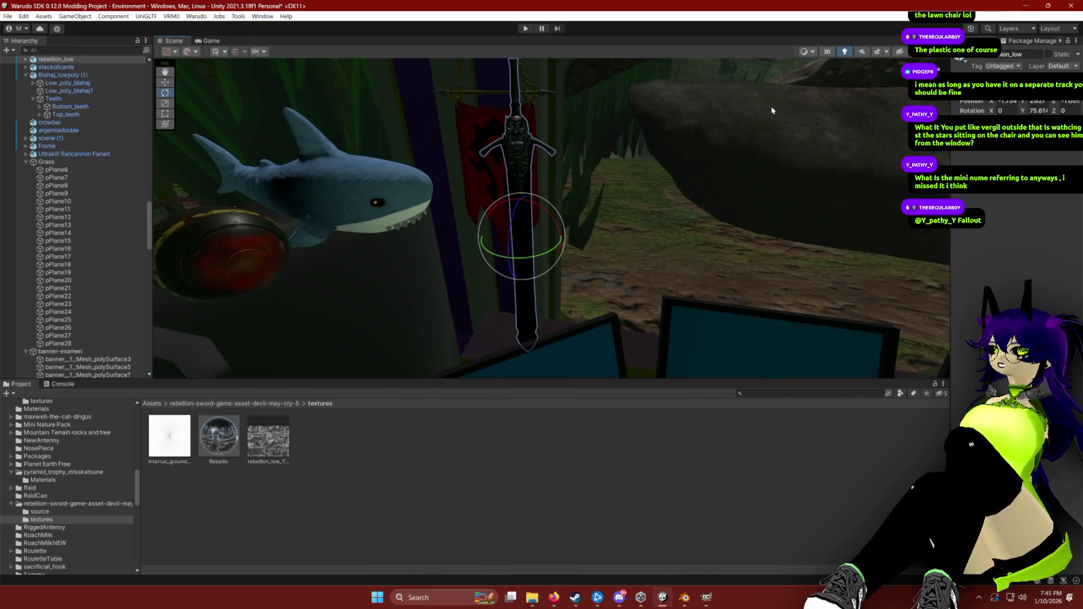
left_click(847, 53)
left_click(848, 55)
mouse_move(508, 226)
left_mouse_down()
mouse_move(503, 191)
mouse_move(552, 209)
left_mouse_up()
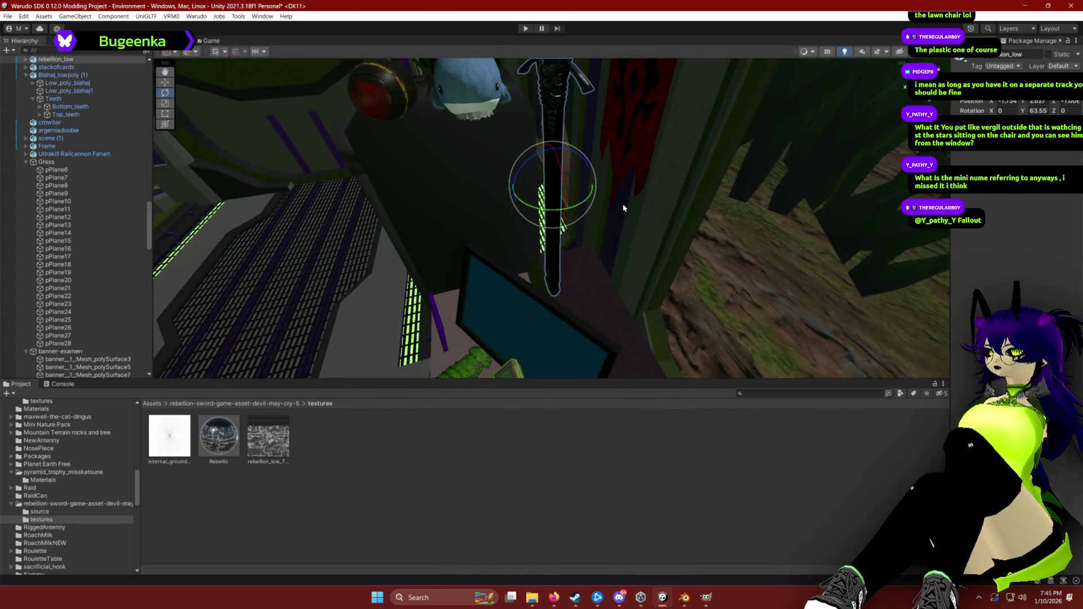
mouse_move(623, 209)
left_mouse_down()
mouse_move(452, 270)
mouse_move(756, 201)
left_mouse_up()
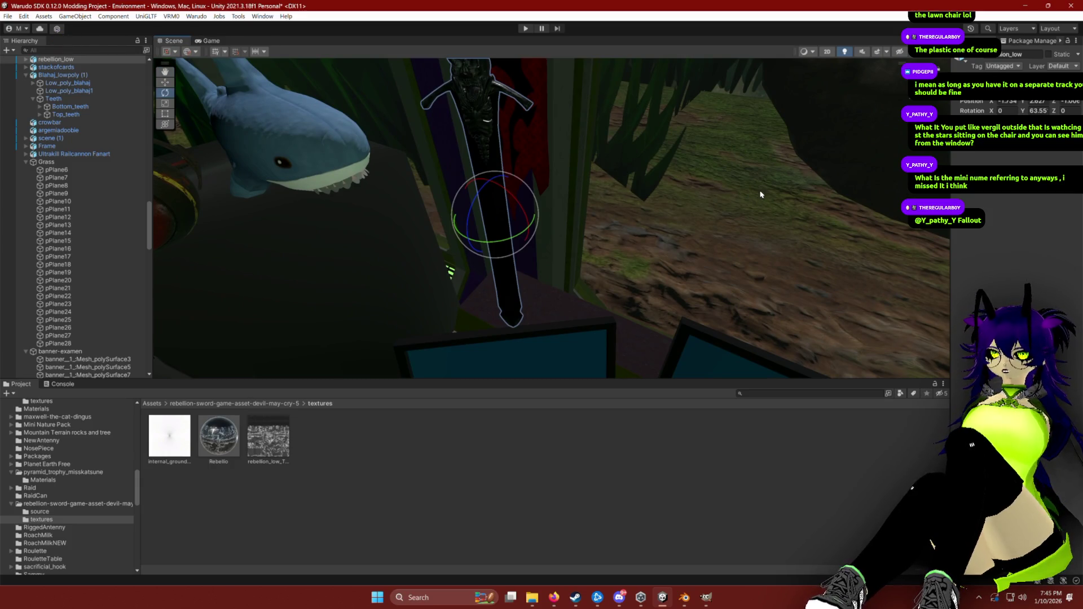
mouse_move(699, 201)
left_mouse_down()
mouse_move(696, 149)
mouse_move(677, 179)
mouse_move(718, 177)
left_mouse_up()
Step: Frame the sword and rotate it from Y 63.55 to about 102.11
key("f")
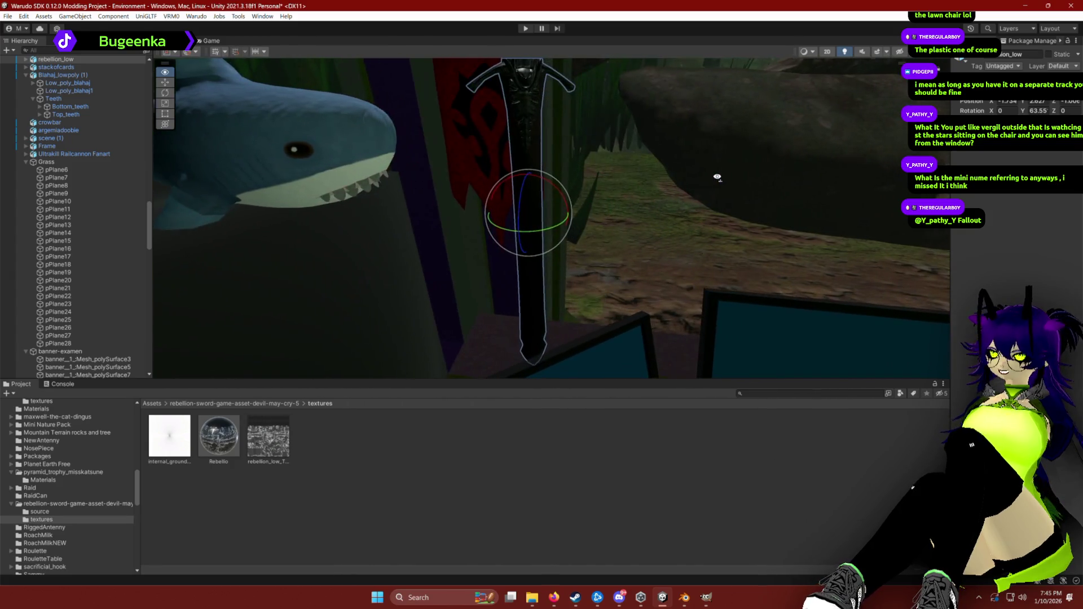
key("w")
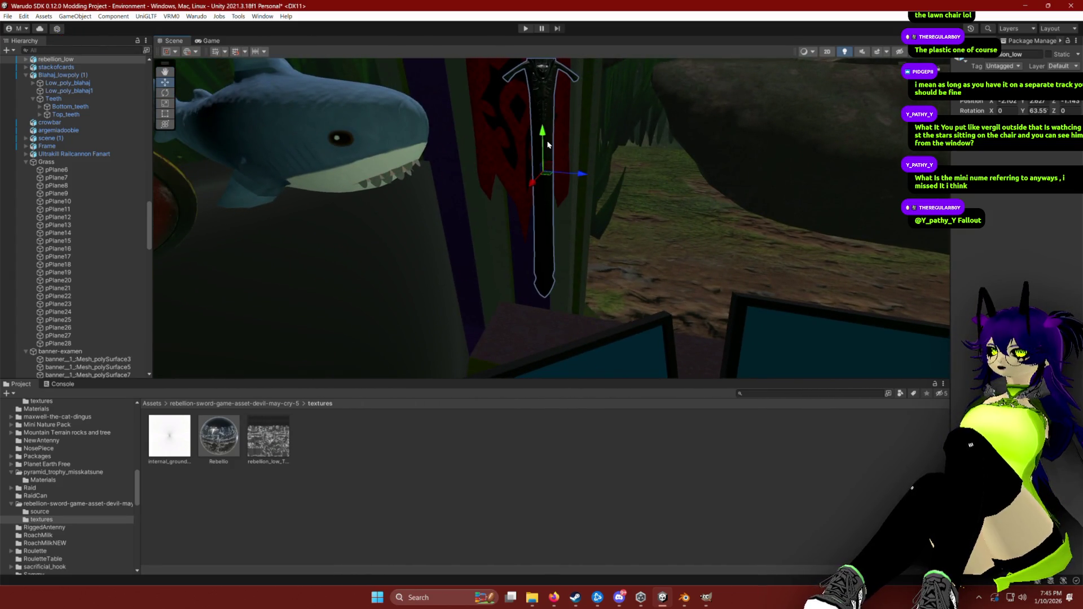
left_click_drag(549, 179, 690, 123)
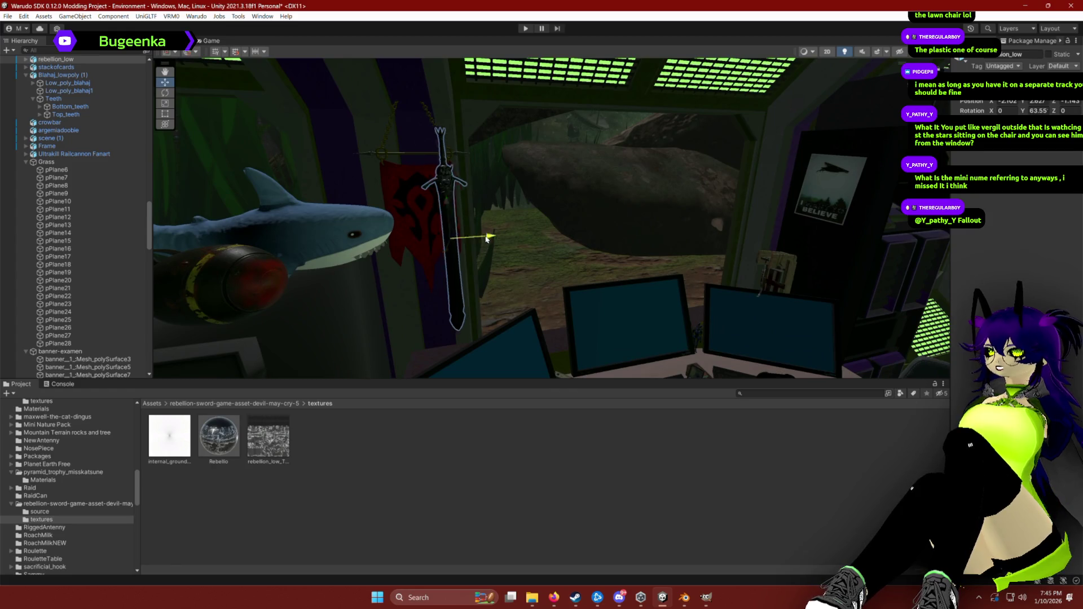
mouse_move(701, 164)
left_mouse_down()
mouse_move(562, 228)
mouse_move(641, 204)
mouse_move(646, 216)
mouse_move(589, 144)
mouse_move(631, 158)
mouse_move(616, 176)
mouse_move(532, 186)
mouse_move(501, 166)
mouse_move(506, 157)
left_mouse_up()
key("e")
key("w")
Step: Bring up the Hierarchy create list to add a new Light
scroll(506, 157, "down", 5)
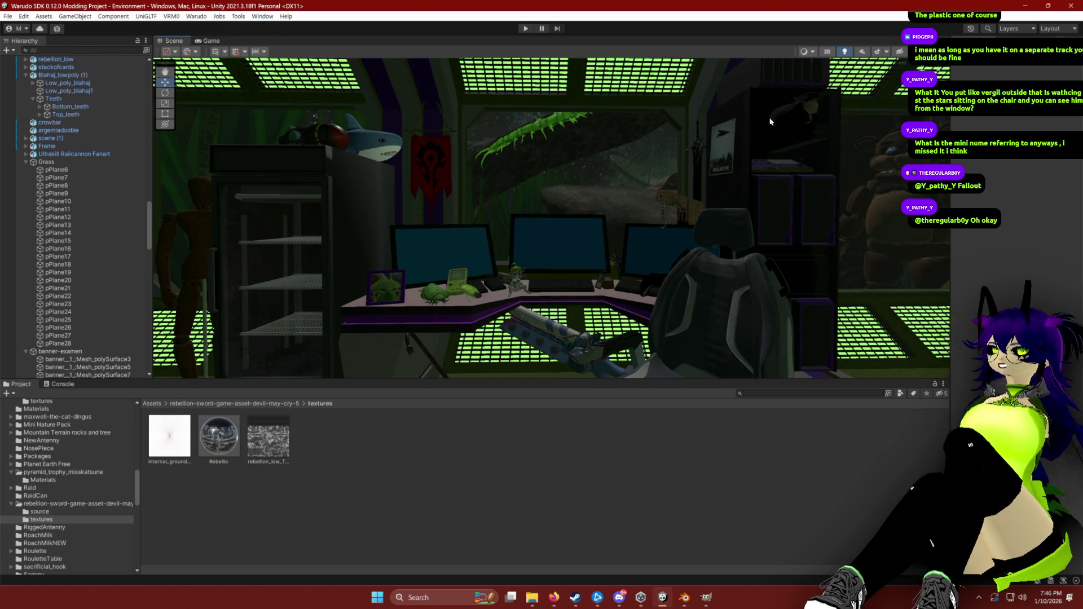
scroll(75, 252, "up", 5)
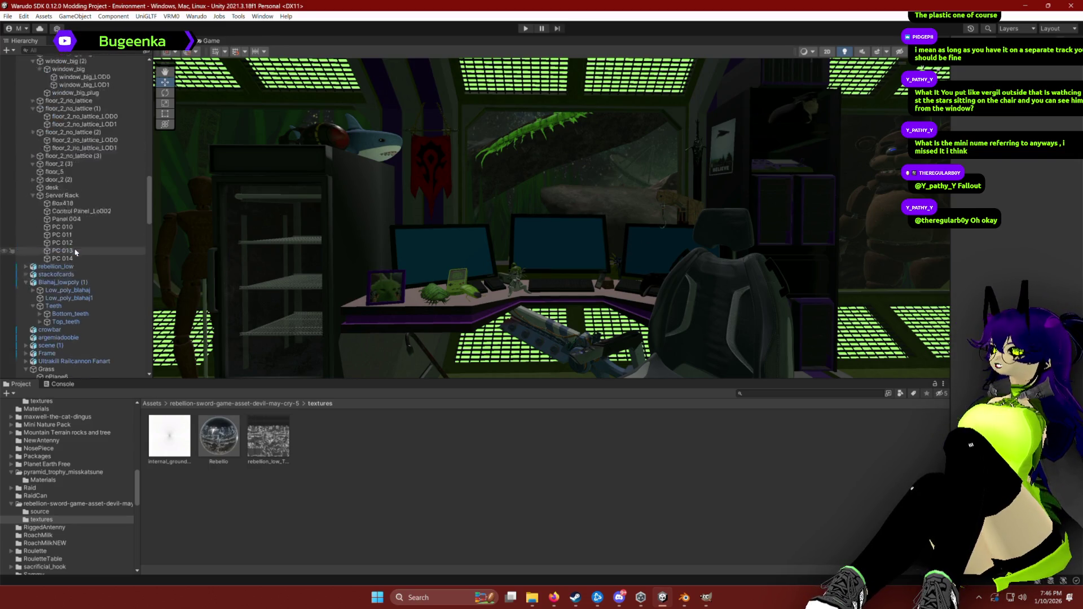
scroll(75, 252, "up", 15)
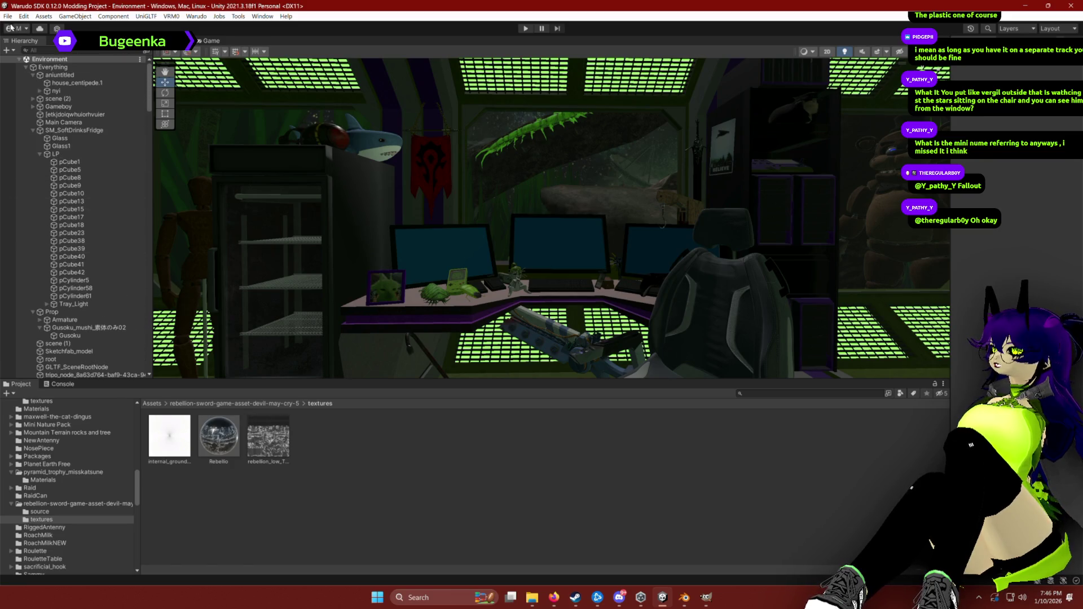
left_click(7, 50)
Step: Add a Point Light to the scene and frame the view around the desk
mouse_move(48, 109)
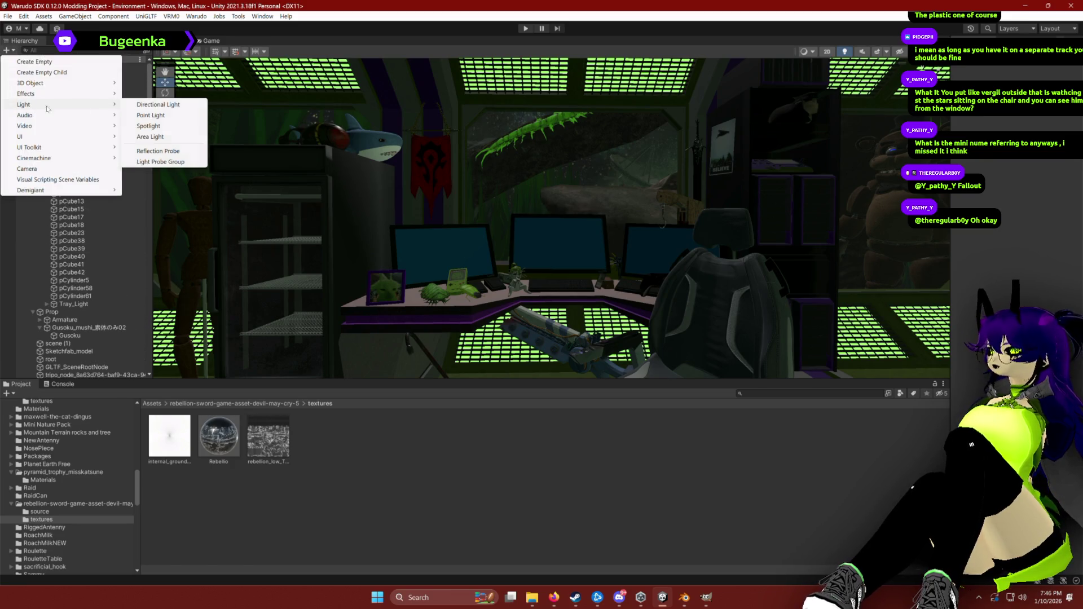
left_click(150, 115)
mouse_move(565, 223)
left_mouse_down()
mouse_move(563, 285)
mouse_move(558, 179)
mouse_move(590, 324)
mouse_move(585, 279)
left_mouse_up()
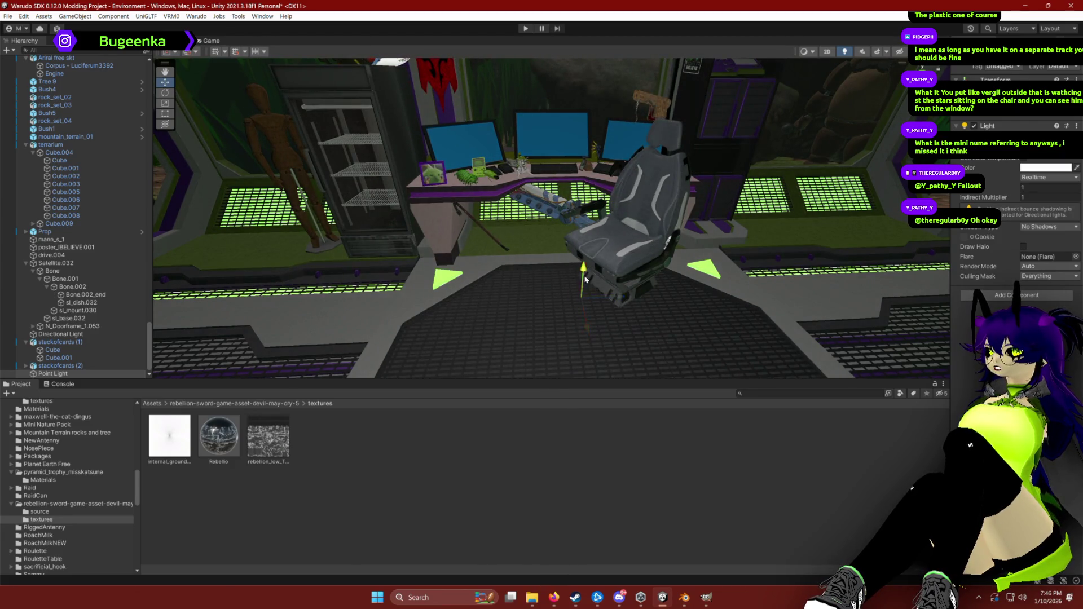
left_click_drag(591, 155, 511, 129)
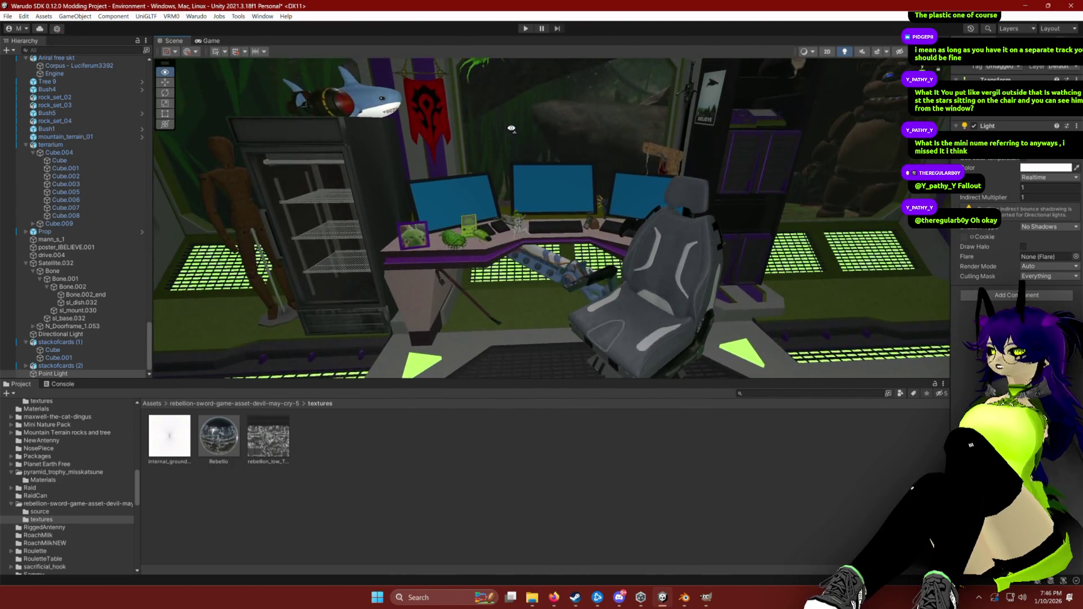
scroll(511, 129, "up", 6)
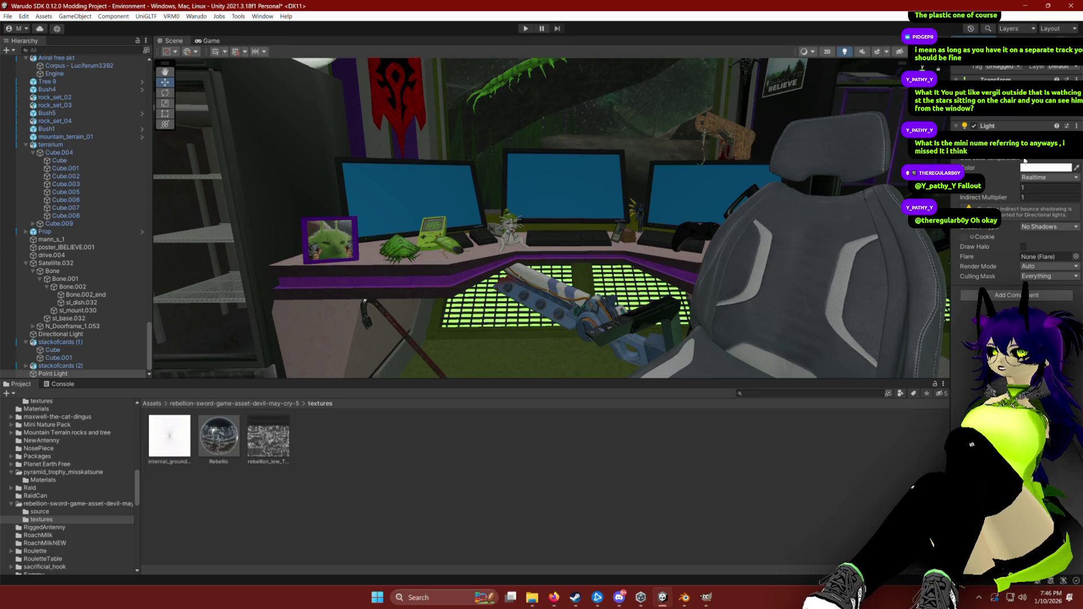
Step: Tint the point light pale purple and lower its intensity to 0.91
left_click(1044, 168)
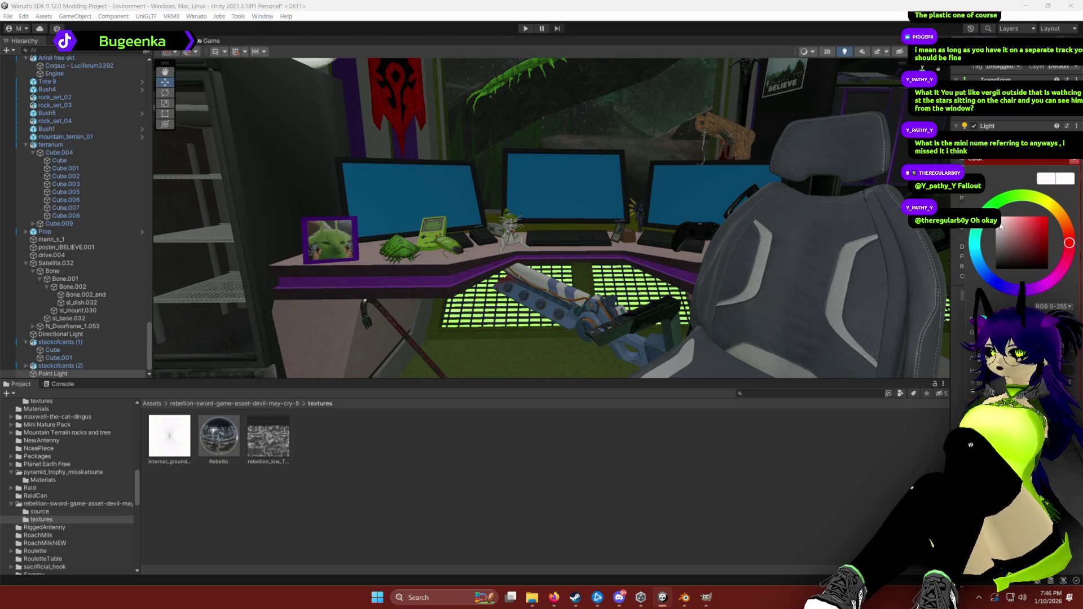
left_click_drag(1063, 268, 1029, 290)
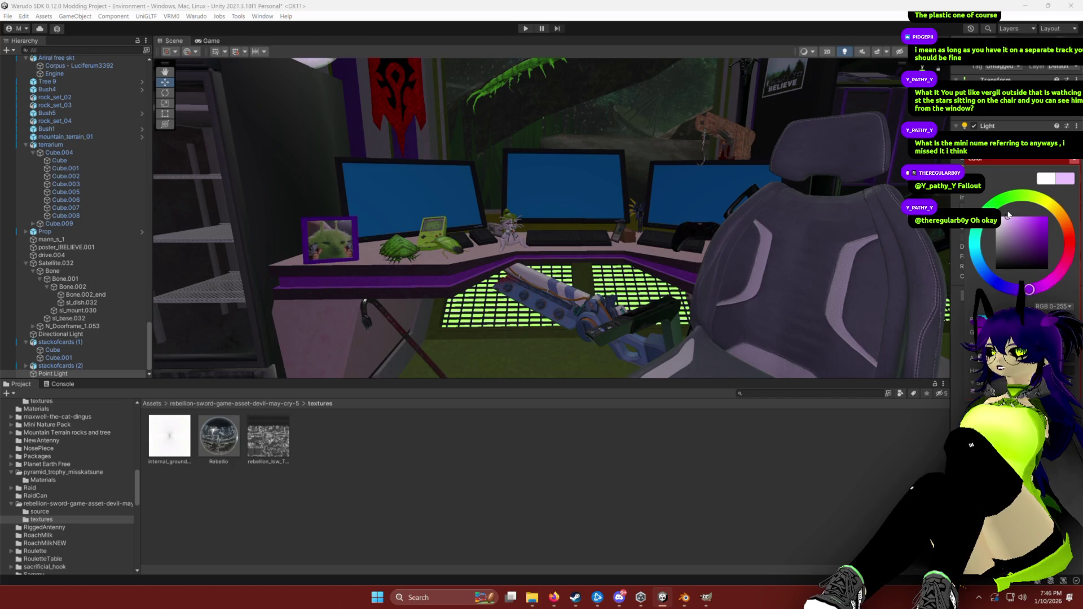
left_click_drag(1007, 220, 1007, 224)
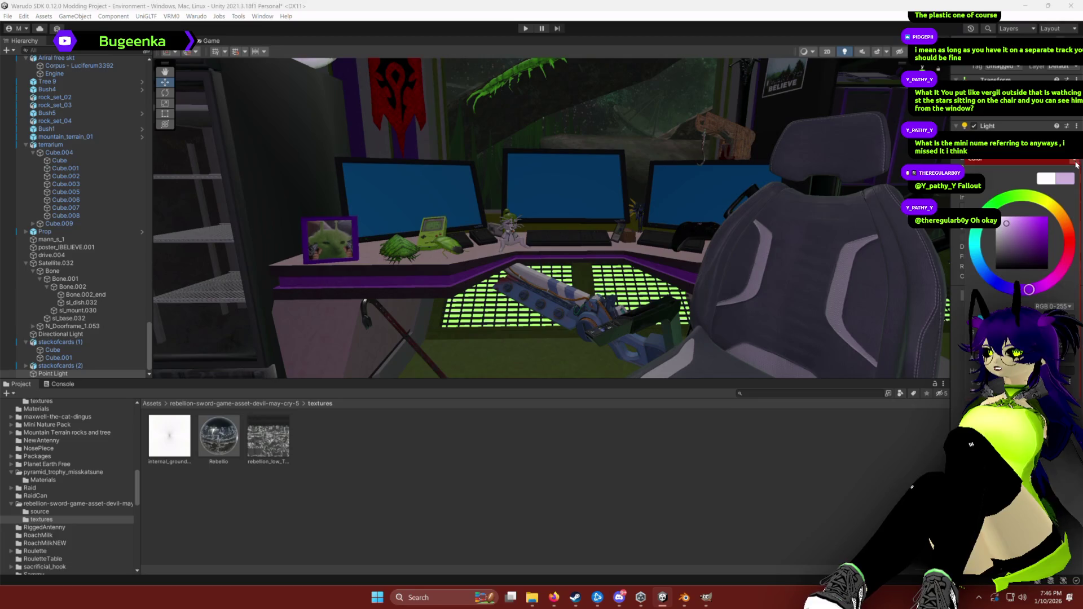
left_click(1077, 165)
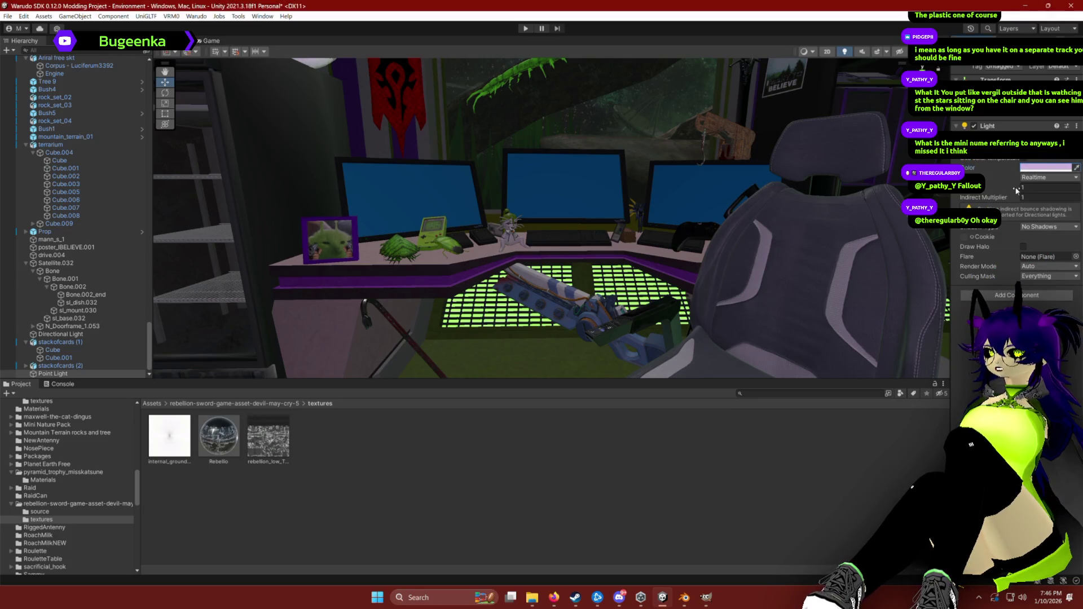
left_click_drag(1018, 190, 1019, 189)
scroll(784, 191, "down", 5)
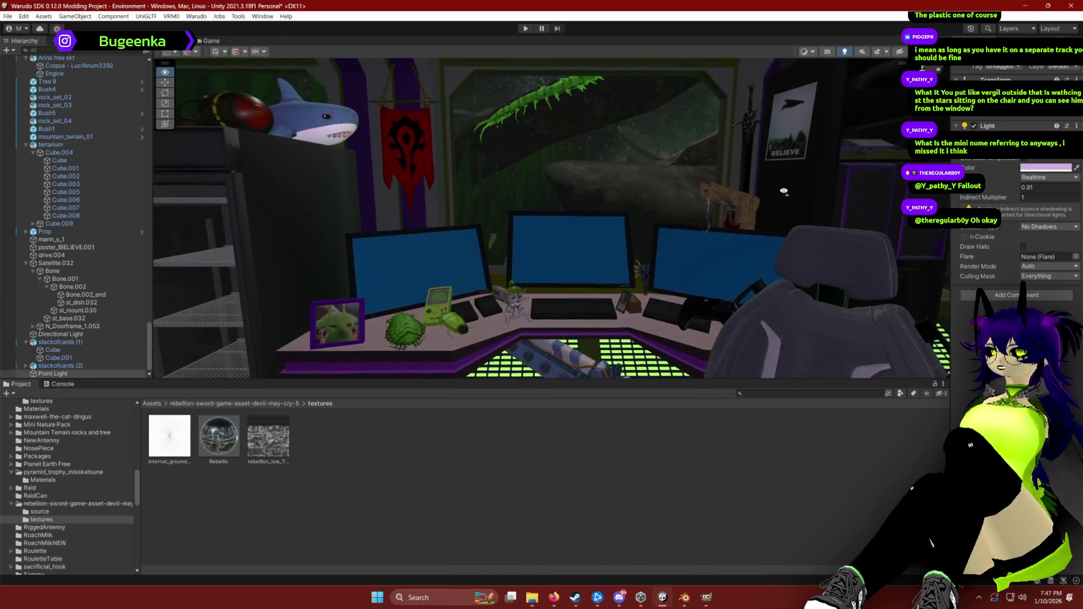
Step: Set the point light's Shadow Type to Soft Shadows and check the desk
mouse_move(784, 192)
left_mouse_down()
mouse_move(781, 208)
mouse_move(790, 180)
left_mouse_up()
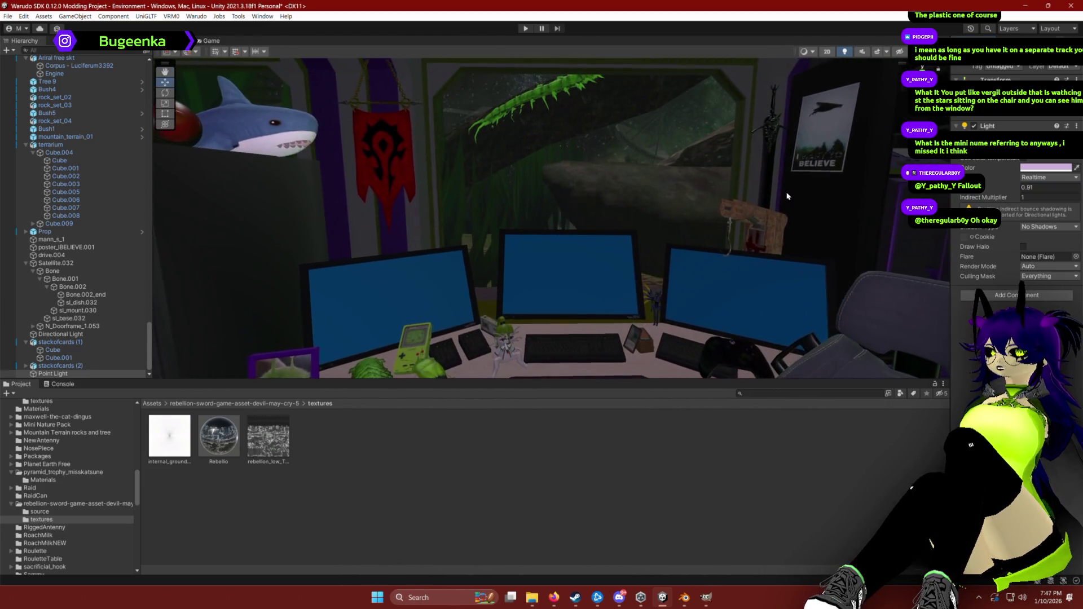
left_click(1057, 227)
left_click(1049, 261)
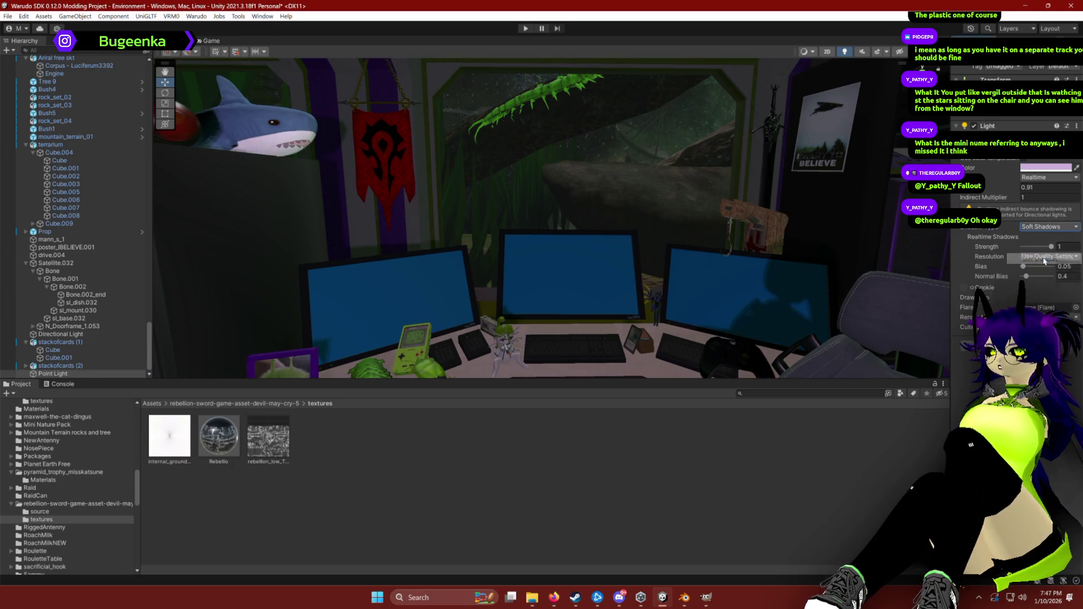
mouse_move(677, 222)
left_mouse_down()
mouse_move(672, 293)
mouse_move(677, 214)
left_mouse_up()
Step: Compare No Shadows and Hard Shadows, then settle back on Soft Shadows
left_click(1037, 226)
left_click(1038, 238)
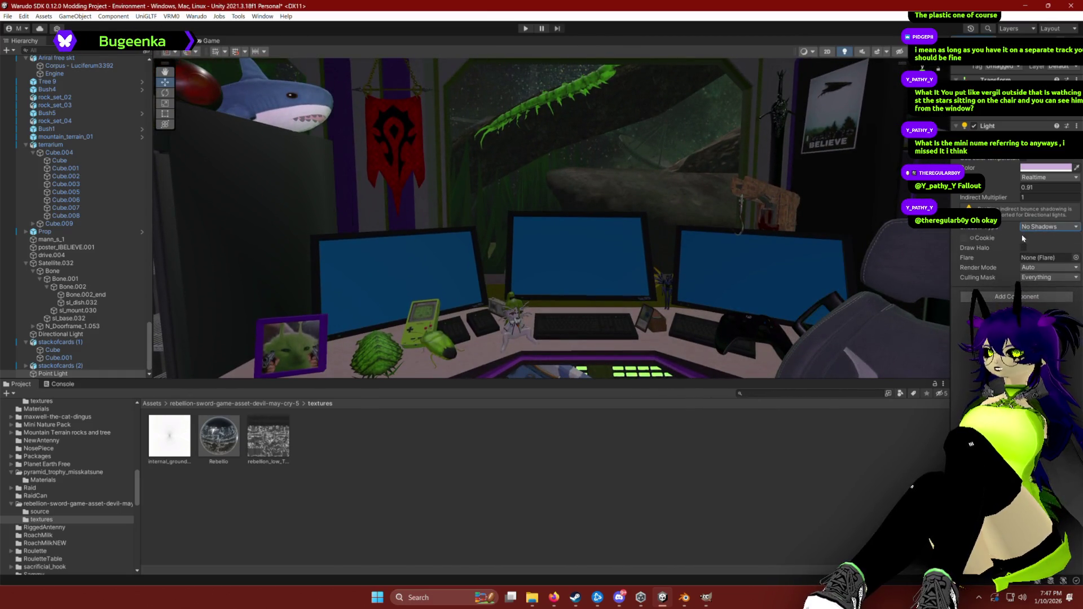
left_click(1037, 226)
left_click(1031, 245)
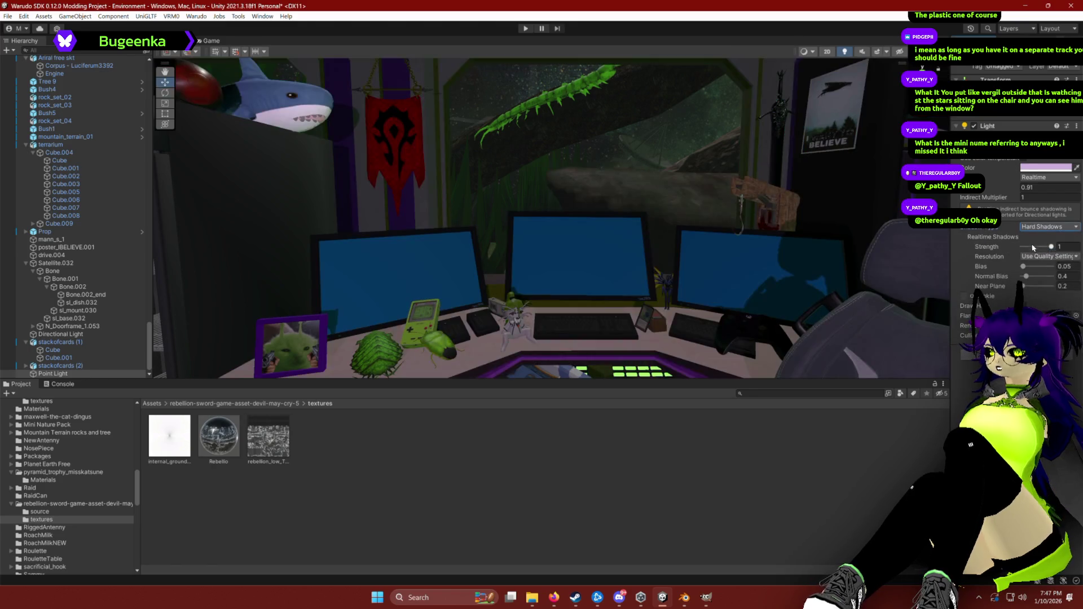
left_click(1038, 226)
left_click(1036, 254)
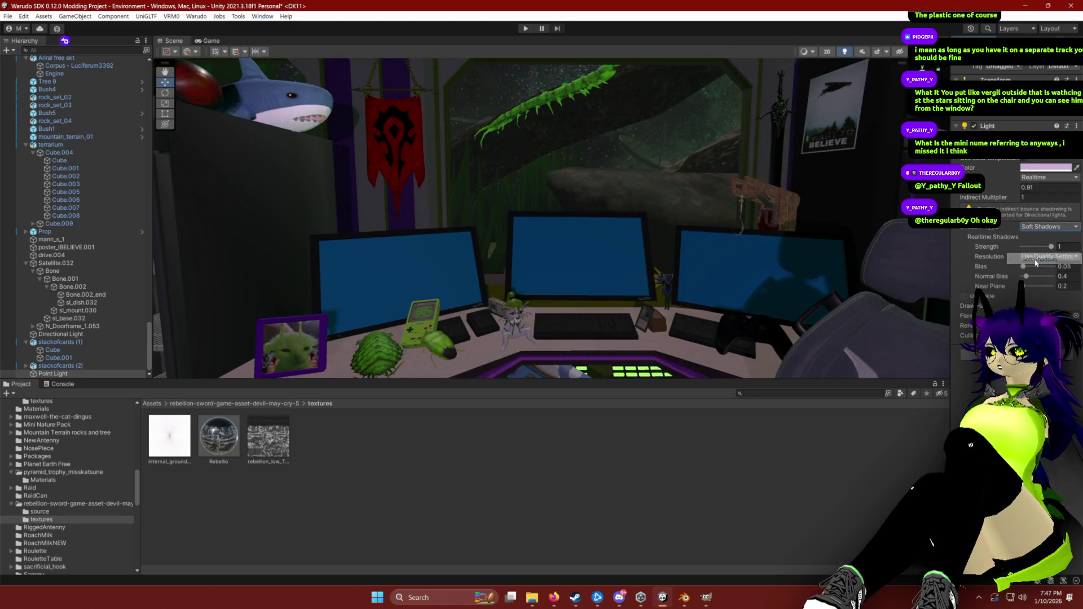
left_click_drag(682, 196, 679, 175)
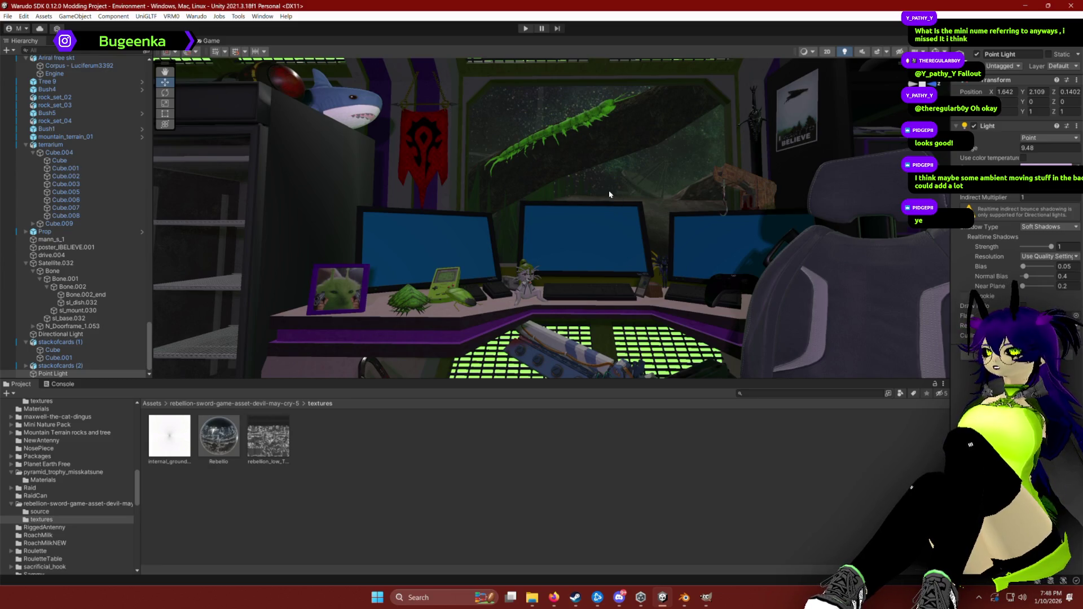
Step: Try Light Type Area, then set the light back to Point
left_click_drag(563, 246, 571, 246)
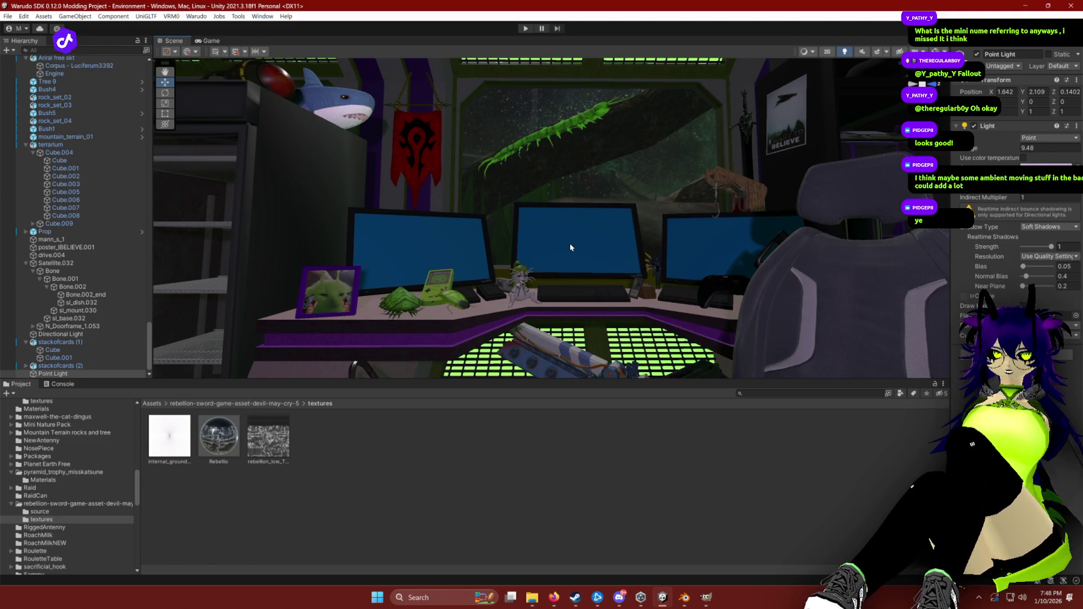
mouse_move(519, 164)
left_mouse_down()
mouse_move(559, 160)
mouse_move(569, 184)
left_mouse_up()
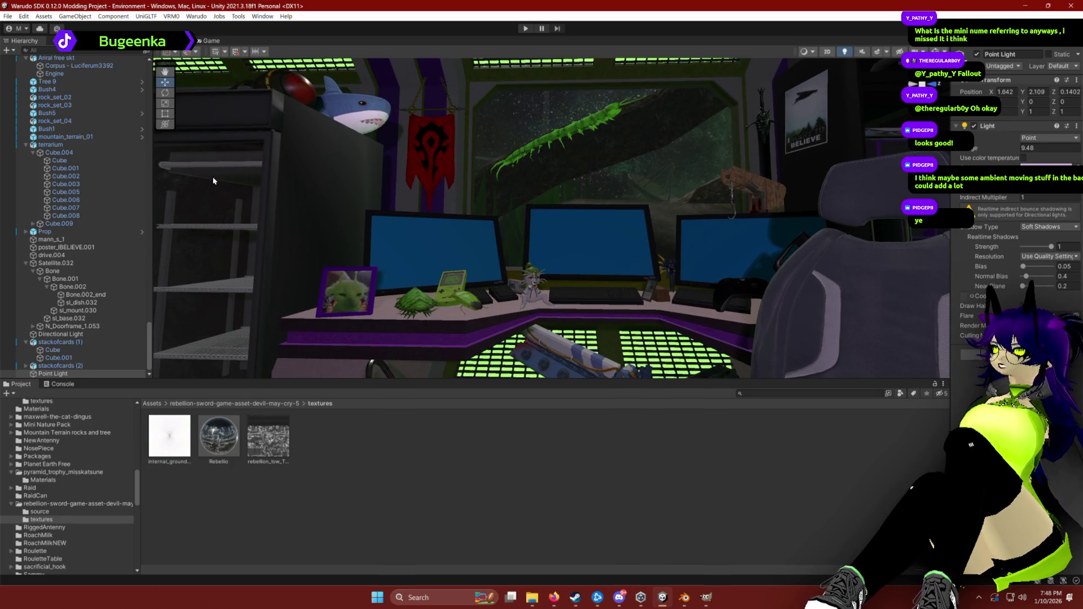
left_click(1038, 142)
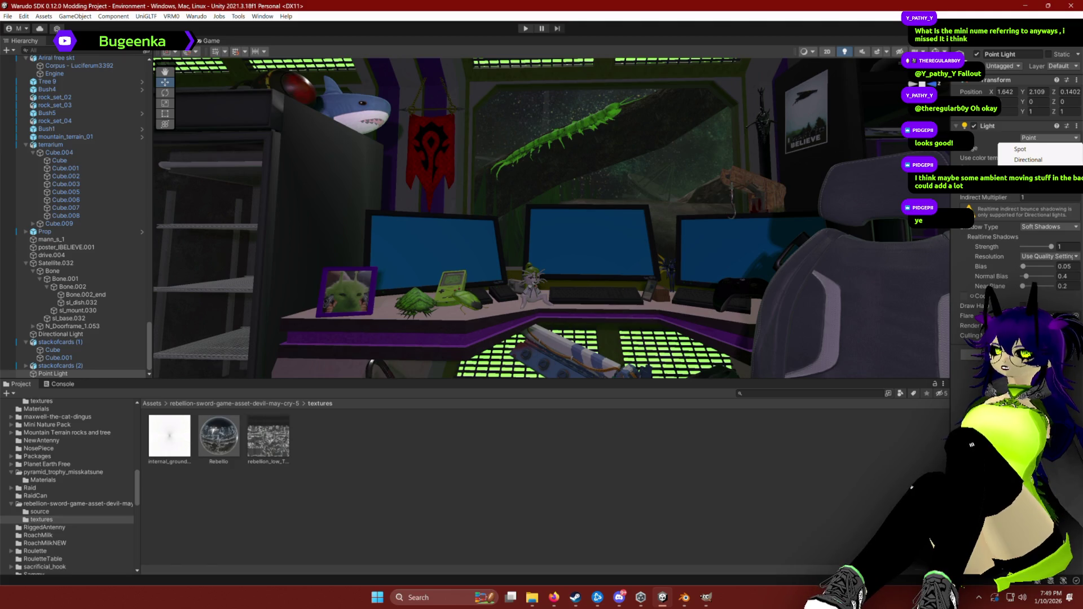
left_click(1038, 171)
left_click(1041, 170)
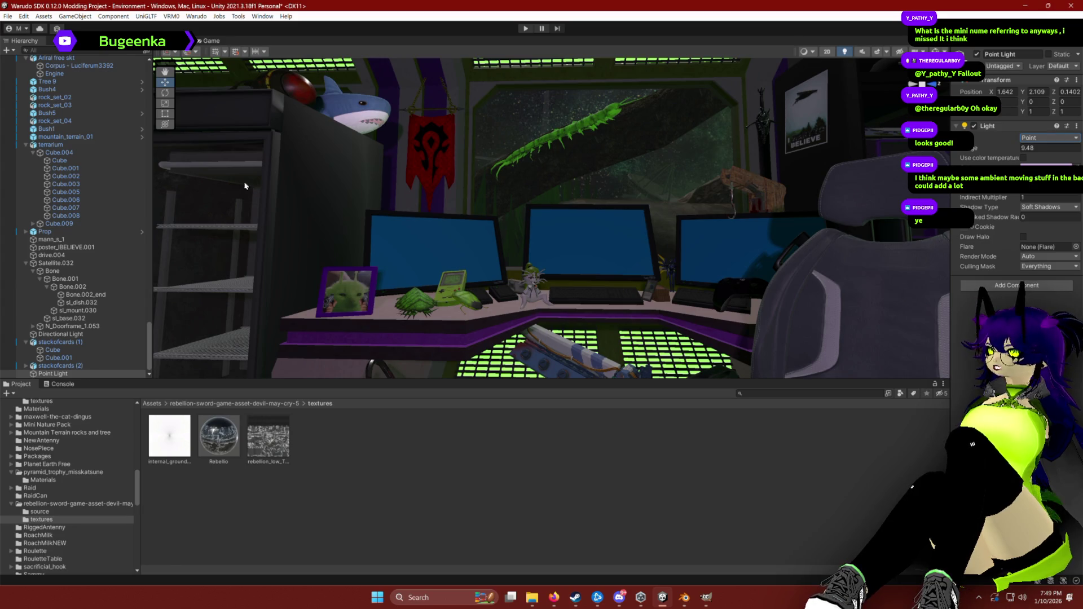
Step: Toggle the Light component off and back on, then start Play mode
left_click(974, 126)
left_click(975, 127)
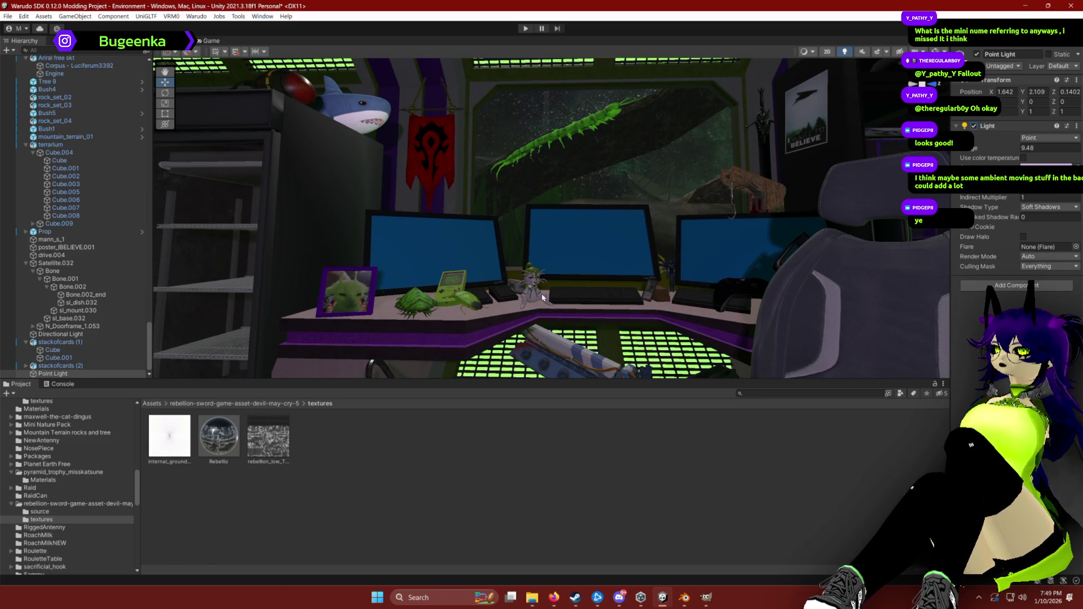
scroll(542, 297, "up", 2)
left_click(526, 29)
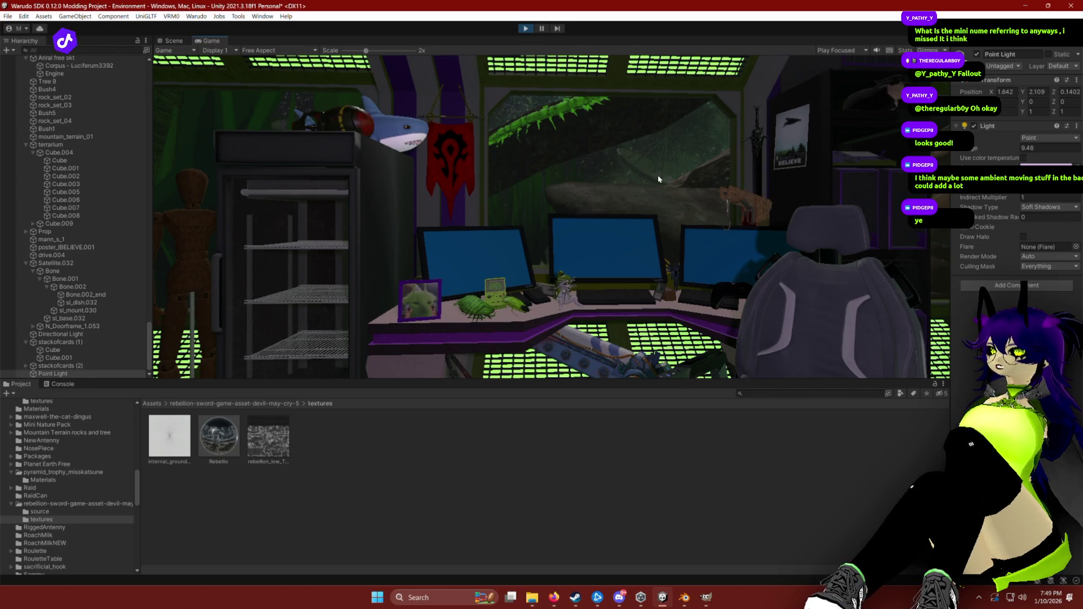
Step: Stop Play mode and toggle the Light component off and on to compare lighting
key("ctrl+p")
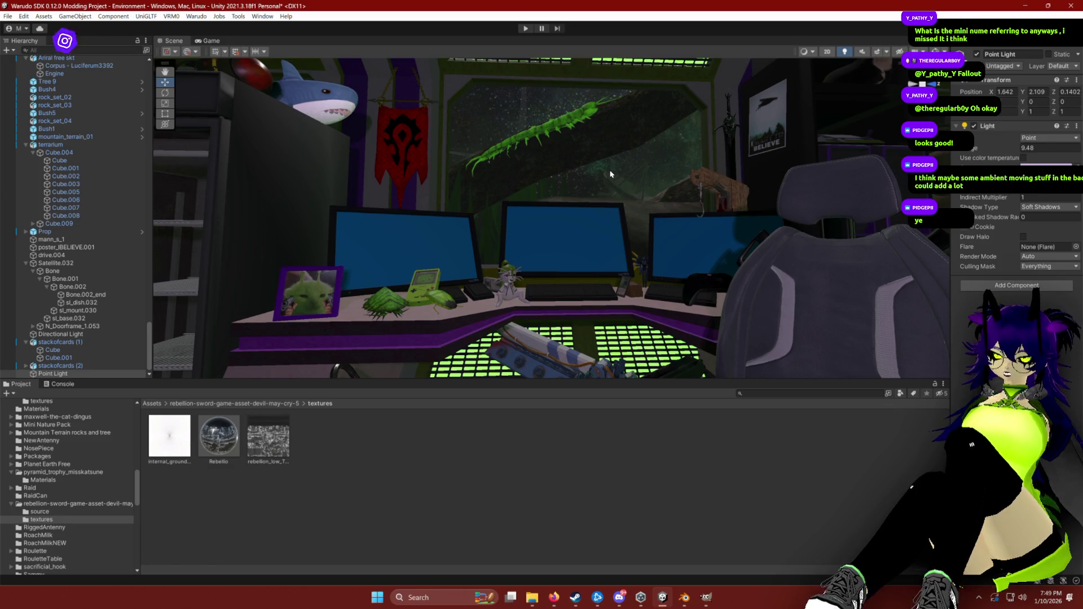
left_click(974, 126)
key("grave")
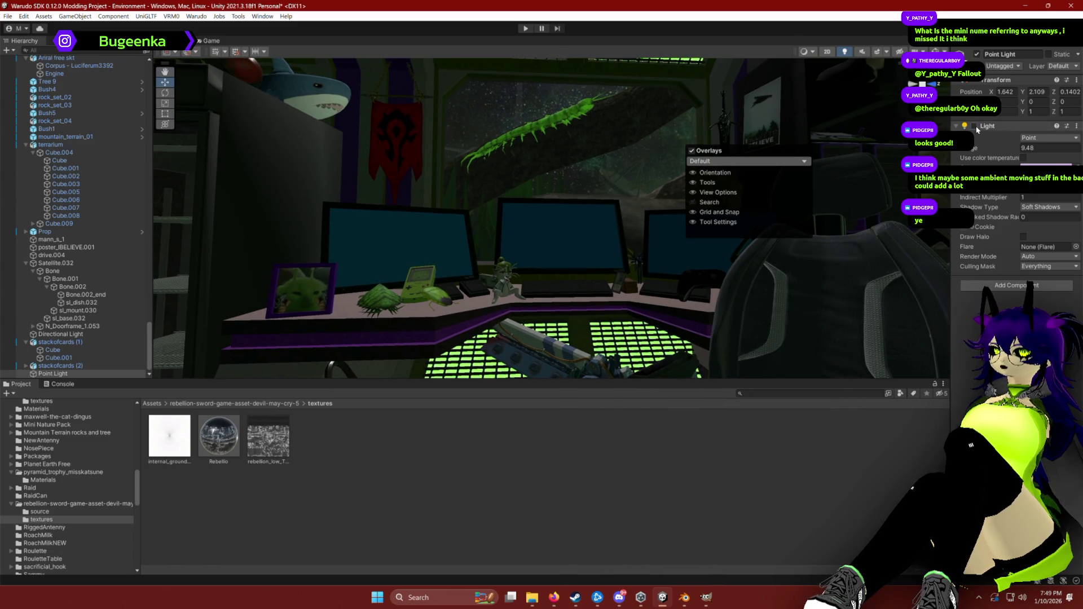
left_click(974, 126)
Step: Clear the selection and select the picture frame Plane on the desk
left_click_drag(621, 191, 626, 199)
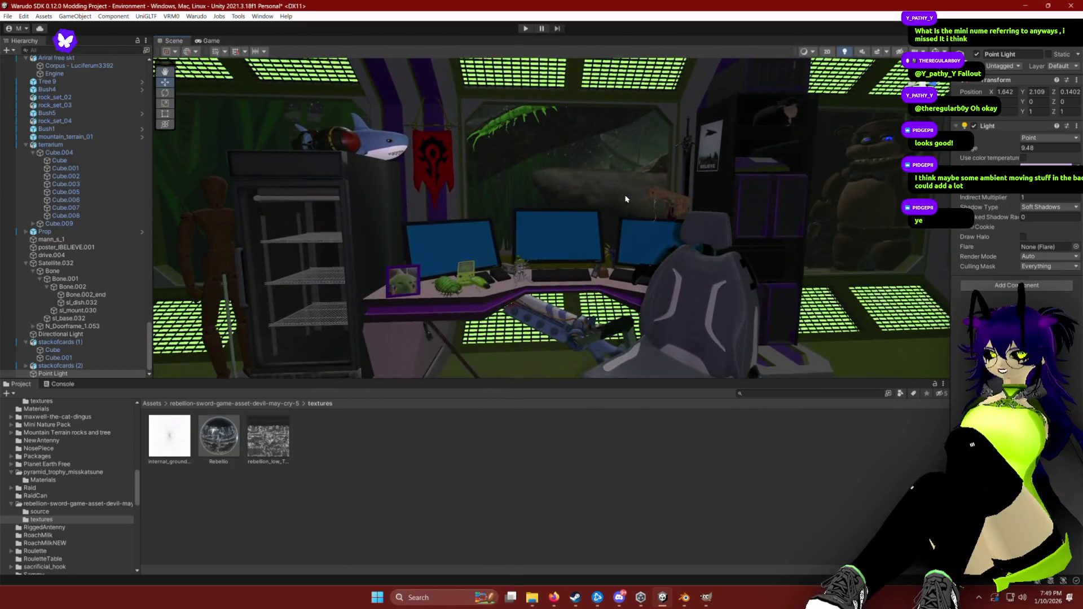
left_click(643, 446)
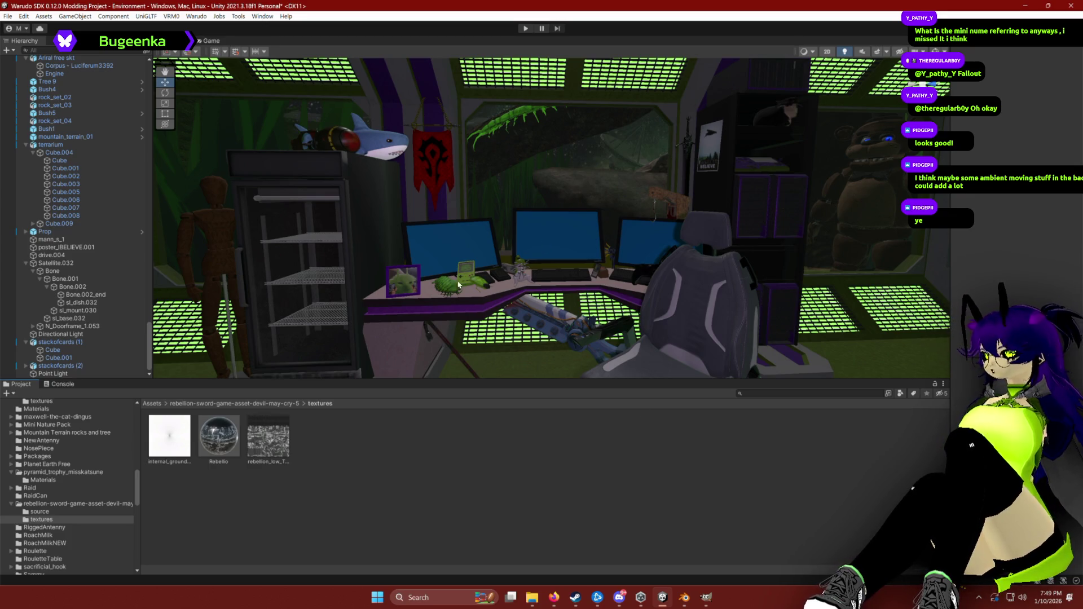
left_click(406, 281)
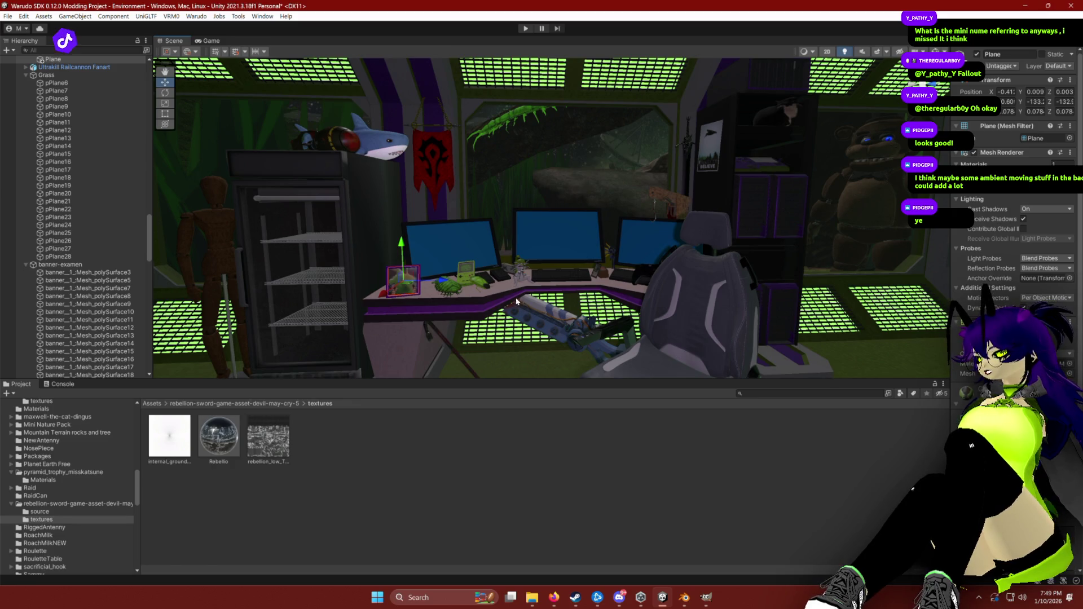
key("f")
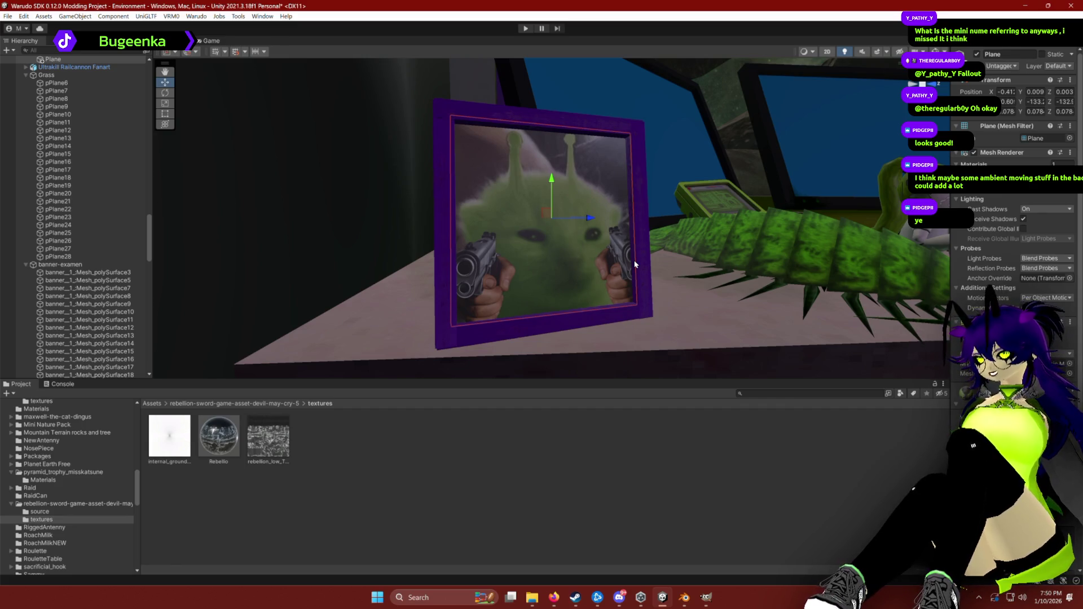
scroll(689, 249, "down", 5)
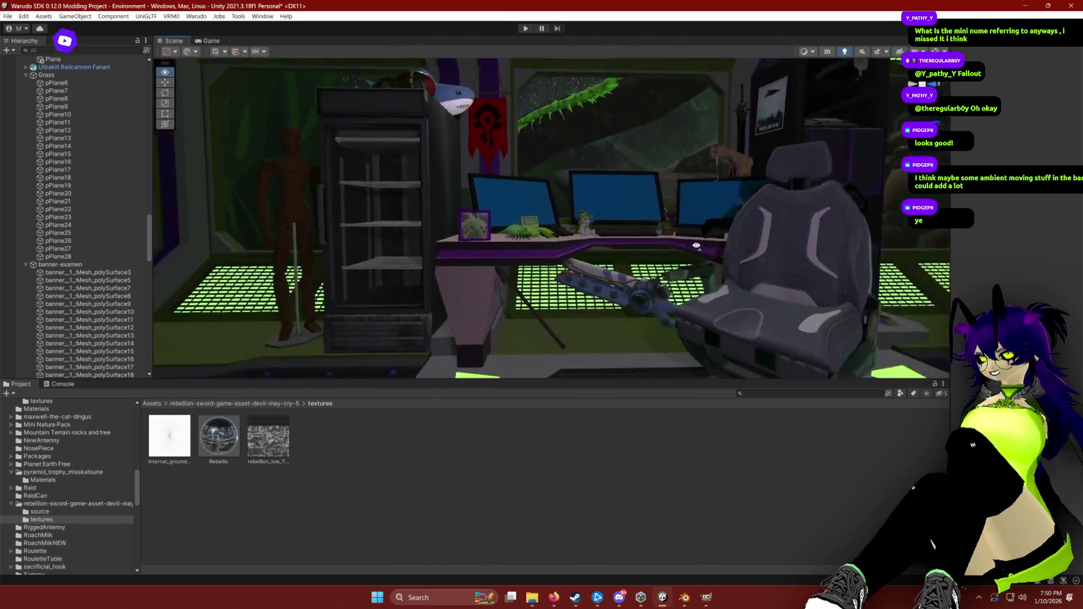
scroll(696, 246, "down", 3)
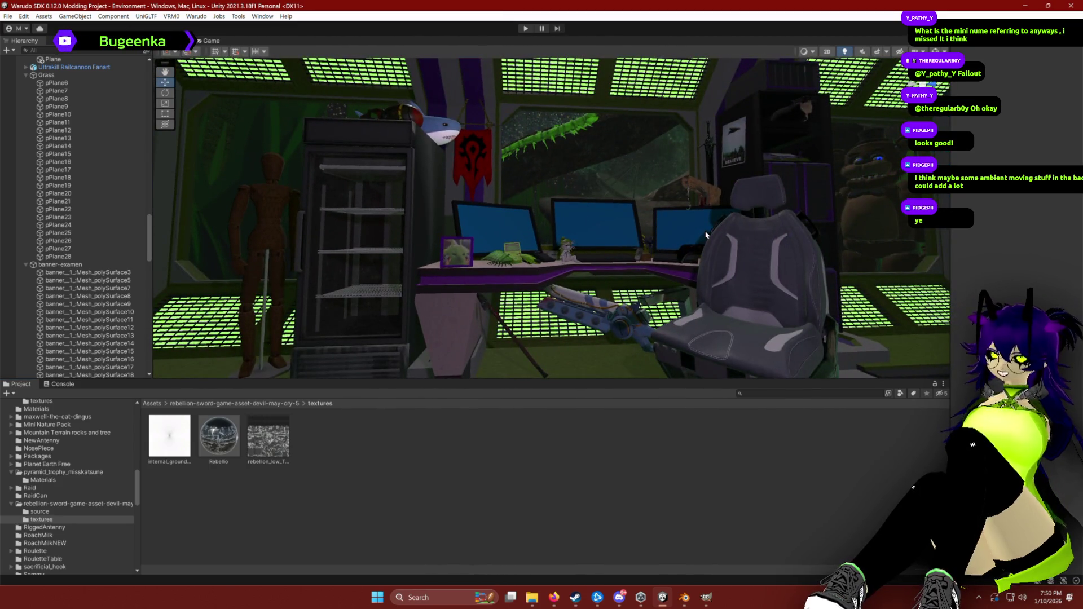